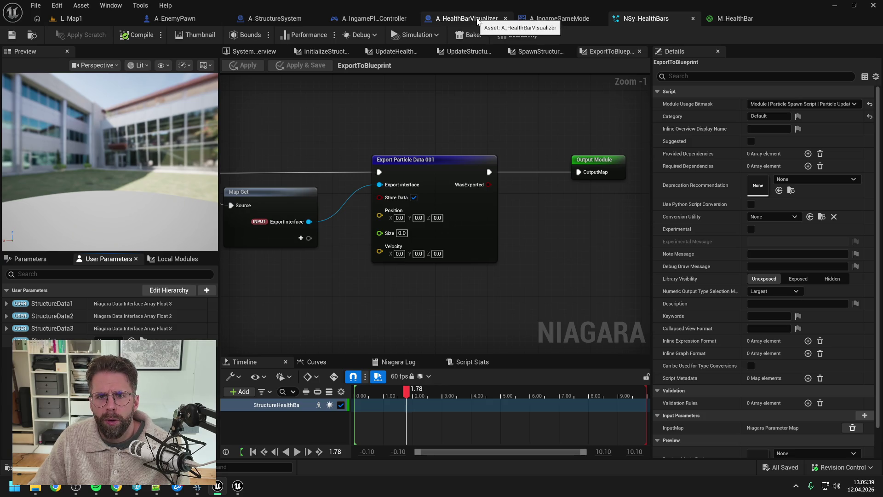
# Add an Event BeginPlay node to the A_HealthBarVisualizer event graph and save
pyautogui.click(477, 20)
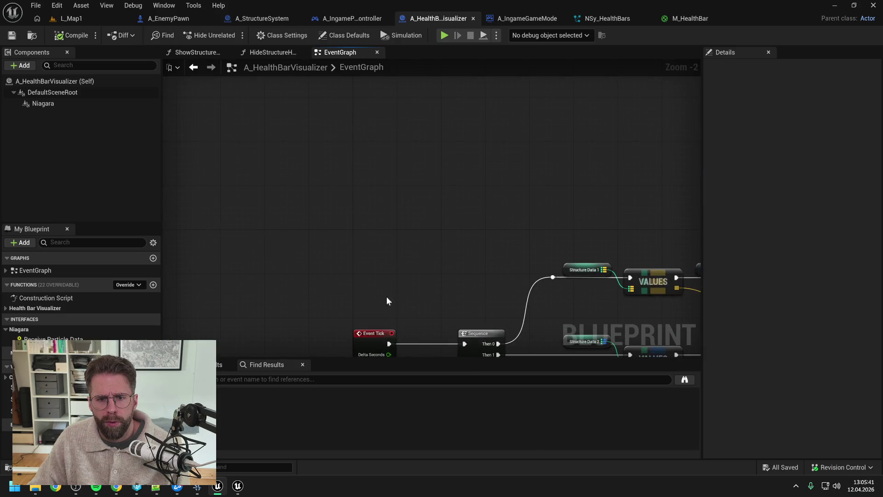
pyautogui.rightClick(378, 203)
pyautogui.write('begin')
pyautogui.press('Return')
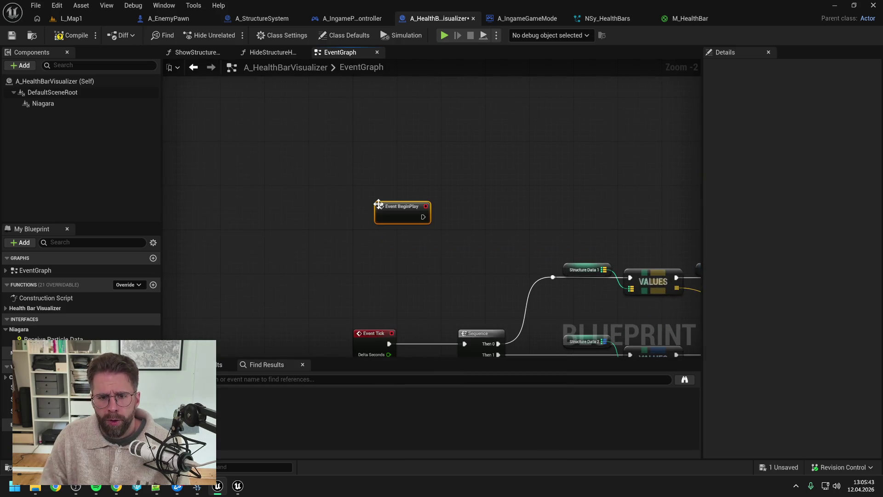
pyautogui.moveTo(379, 203); pyautogui.dragTo(356, 155)
pyautogui.click(460, 173)
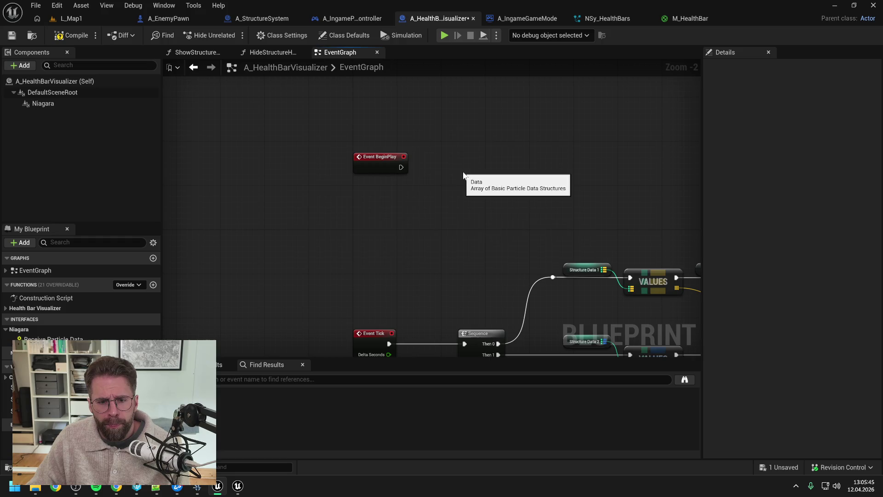
pyautogui.hotkey('ctrl', 's')
# From a Niagara reference, add a BeginPlay-driven Set Niagara Variable (Object) node named 'Blueprint'
pyautogui.click(519, 210)
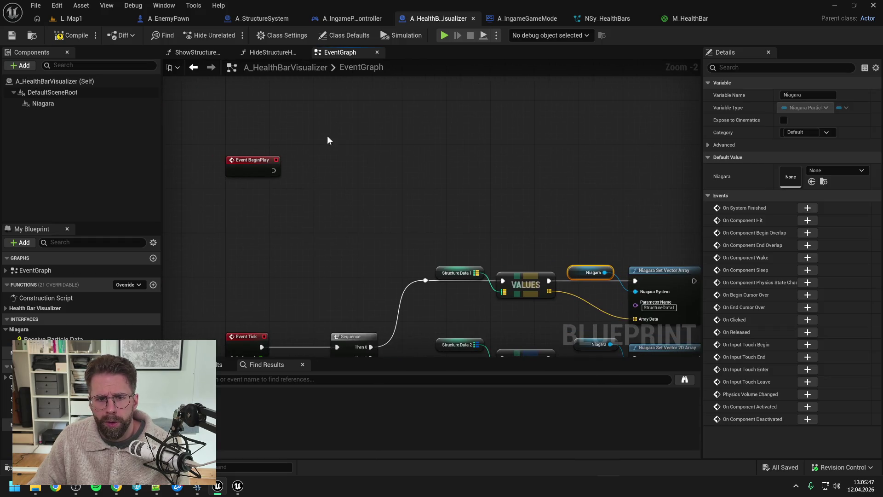
pyautogui.hotkey('ctrl', 'c')
pyautogui.hotkey('ctrl', 'v')
pyautogui.moveTo(357, 134); pyautogui.dragTo(378, 148)
pyautogui.write('set obje')
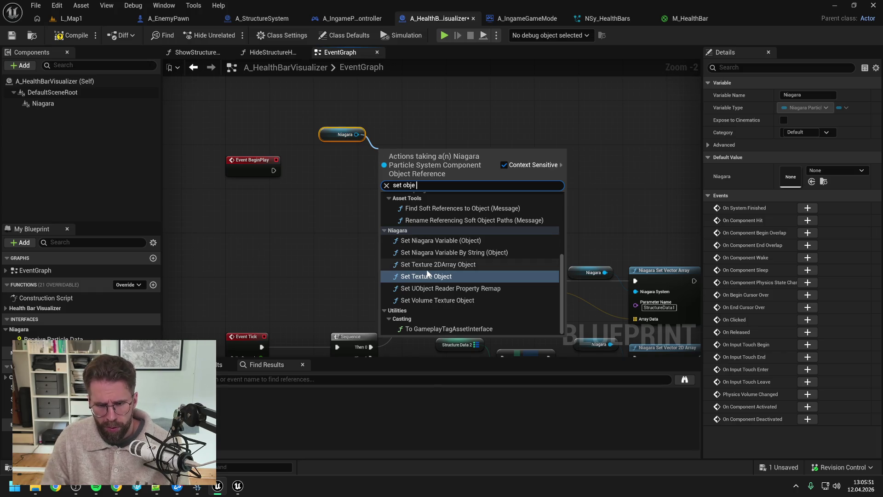
pyautogui.click(434, 239)
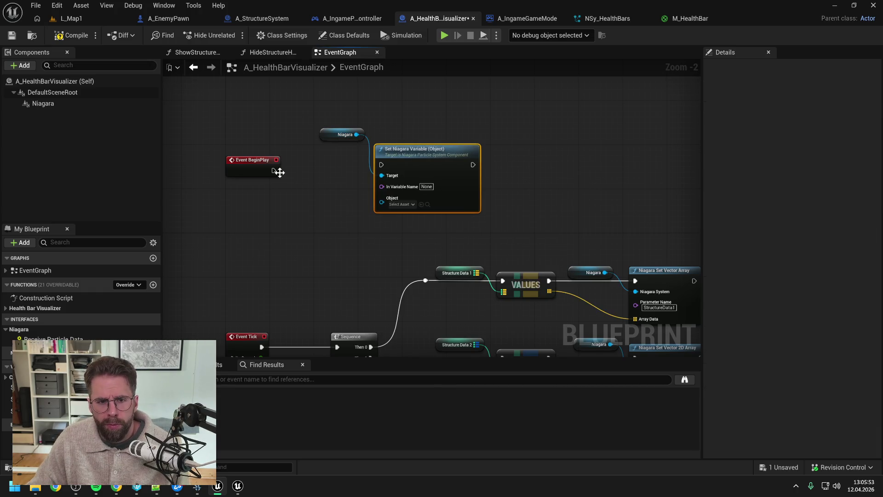
pyautogui.moveTo(274, 171); pyautogui.dragTo(381, 165)
pyautogui.click(427, 186)
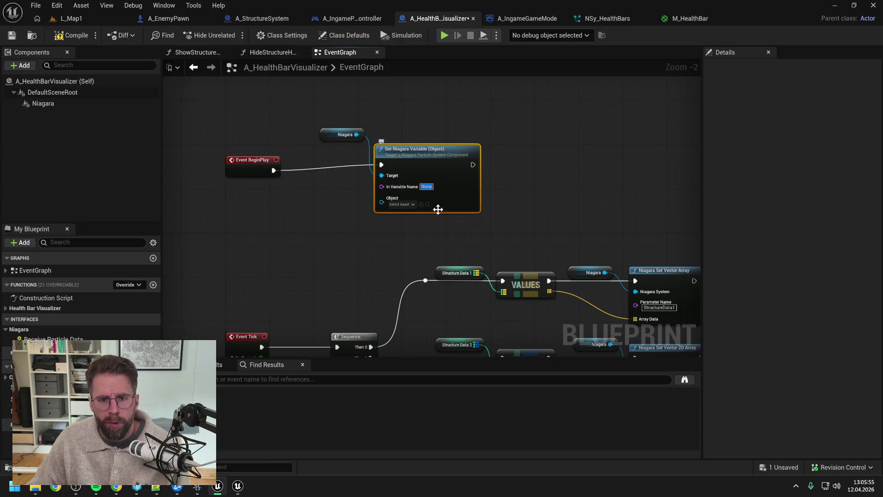
pyautogui.write('Blueprint')
pyautogui.press('Return')
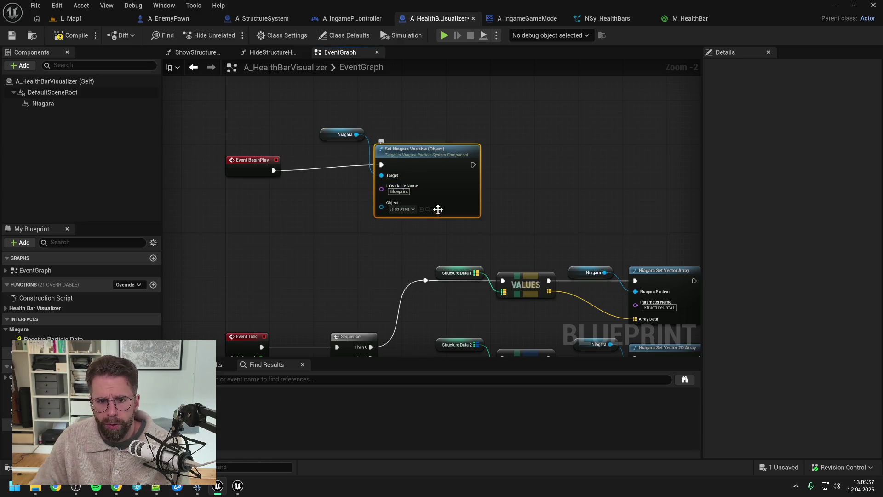
pyautogui.hotkey('ctrl', 's')
# Plug a Self reference into the Object input, tidy the nodes, and compile and save
pyautogui.rightClick(327, 203)
pyautogui.write('self')
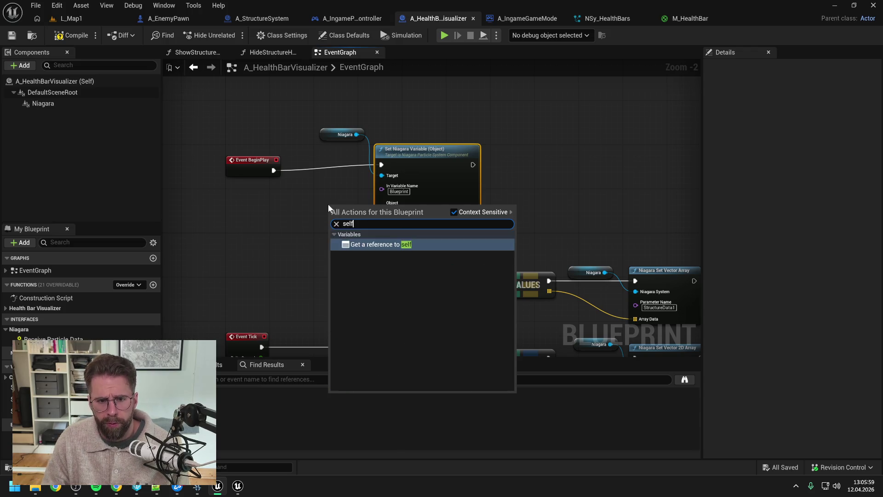
pyautogui.press('Return')
pyautogui.moveTo(352, 205); pyautogui.dragTo(386, 200)
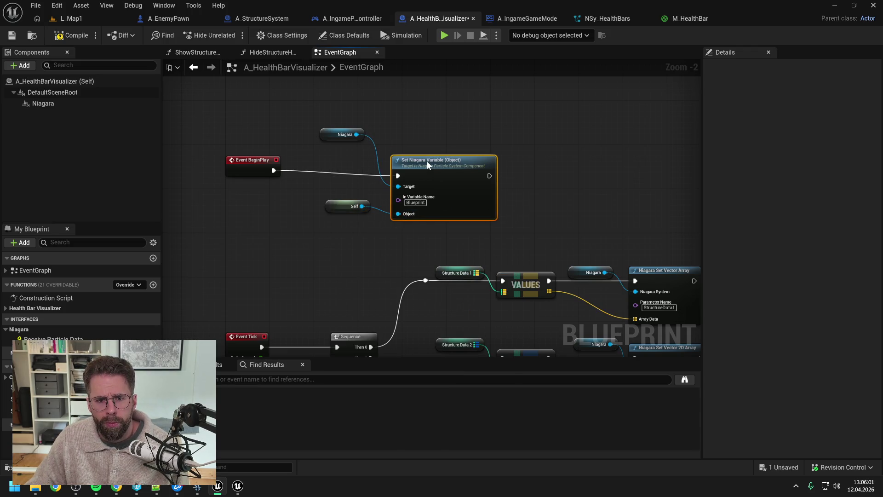
pyautogui.moveTo(427, 161); pyautogui.dragTo(422, 156)
pyautogui.moveTo(343, 134); pyautogui.dragTo(348, 156)
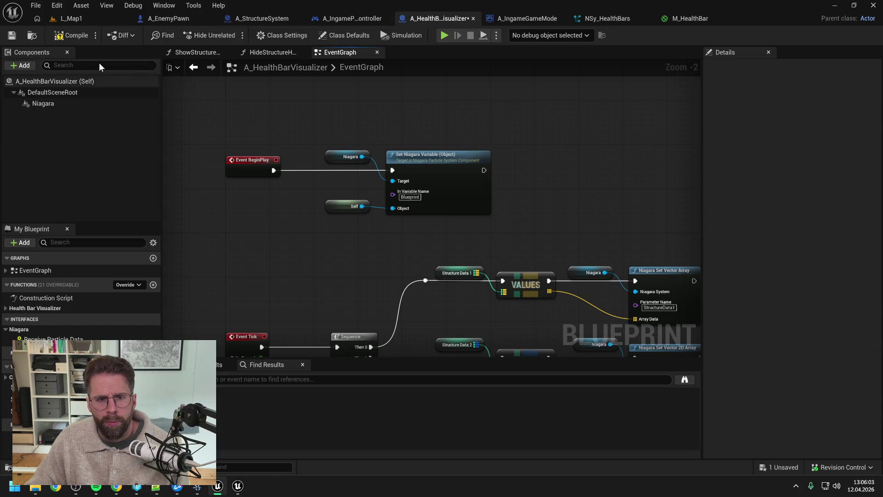
pyautogui.click(63, 35)
# Save, then run L_Map1 in Play and stop the session
pyautogui.hotkey('ctrl', 's')
pyautogui.click(119, 18)
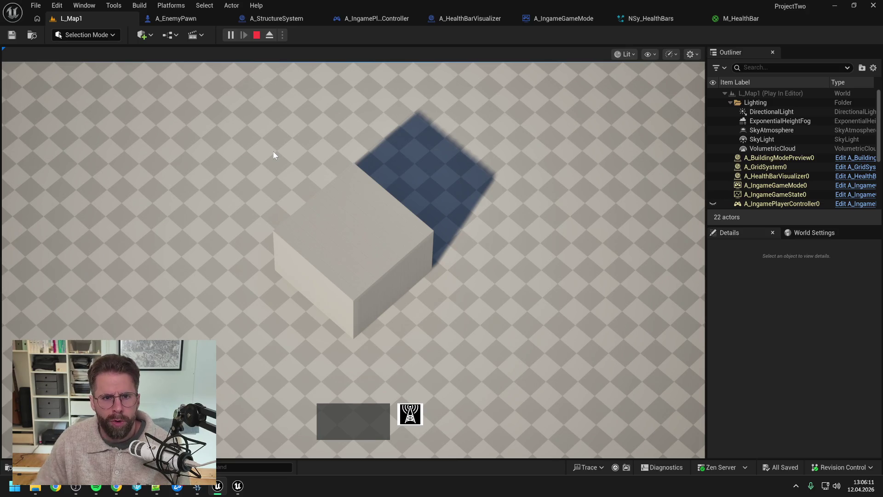
pyautogui.press('Escape')
# Close A_EnemyPawn's other graphs and ChangeState, then close the A_EnemyPawn blueprint
pyautogui.click(361, 18)
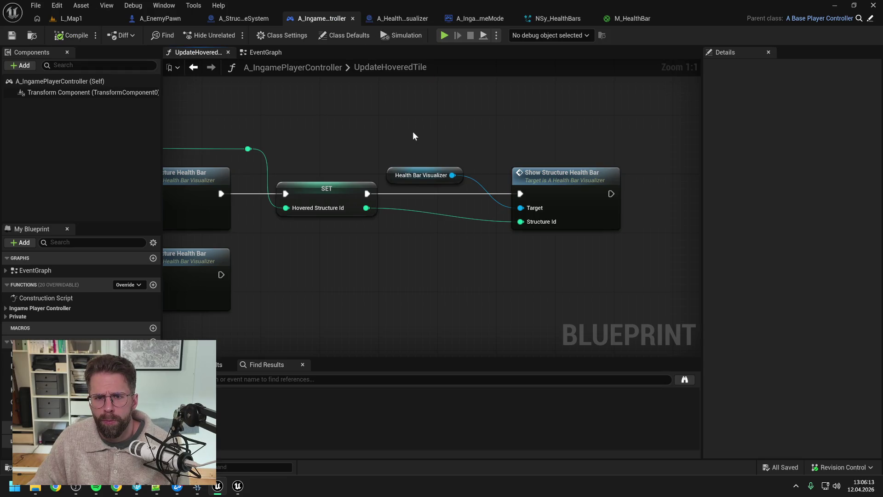
pyautogui.click(480, 19)
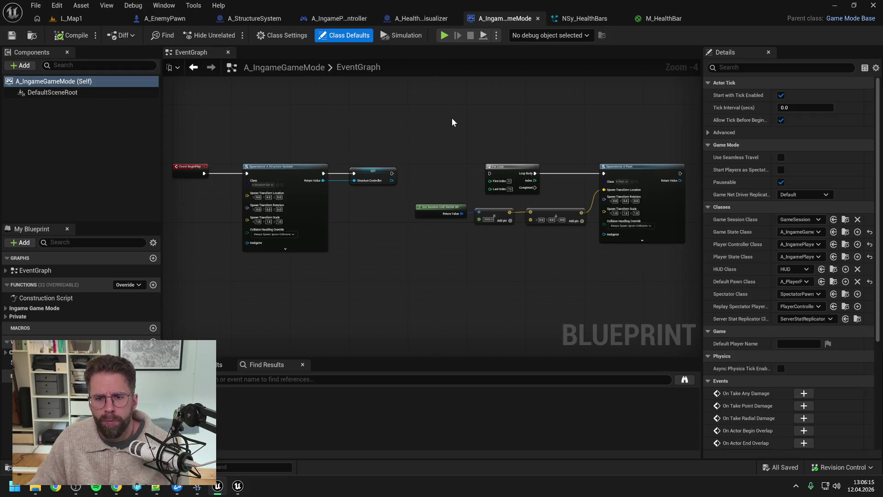
pyautogui.click(258, 17)
pyautogui.click(433, 19)
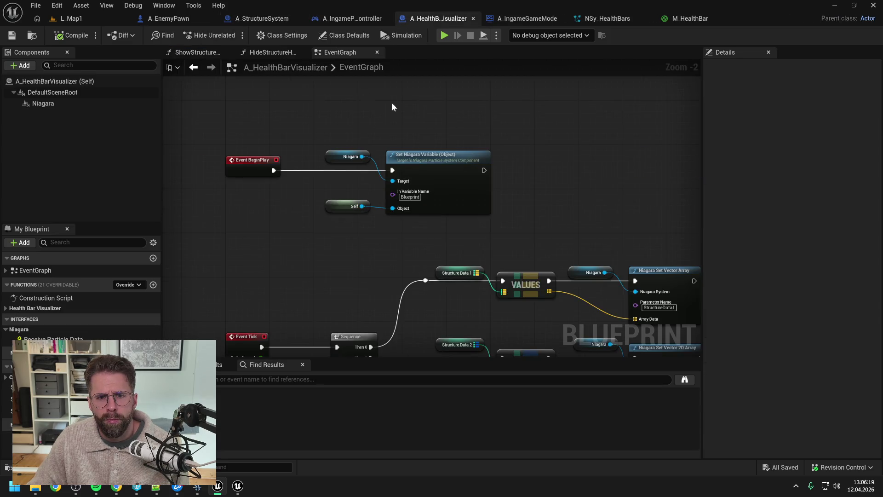
pyautogui.click(169, 18)
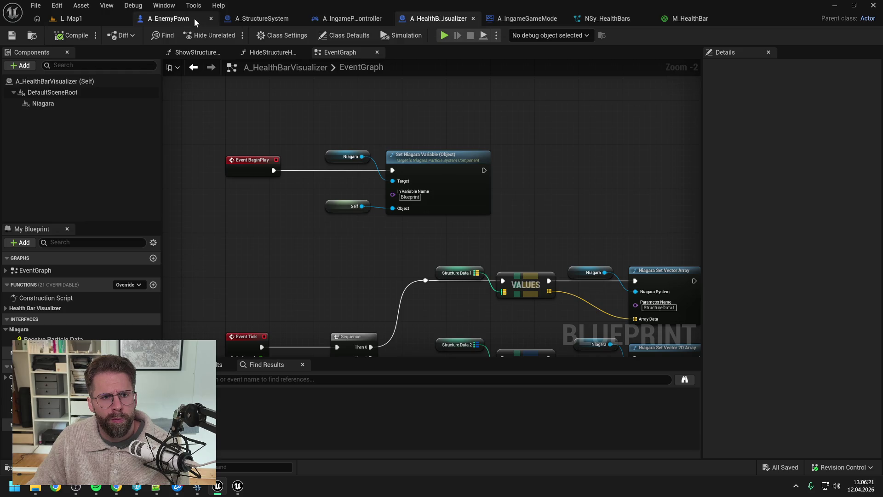
pyautogui.rightClick(647, 53)
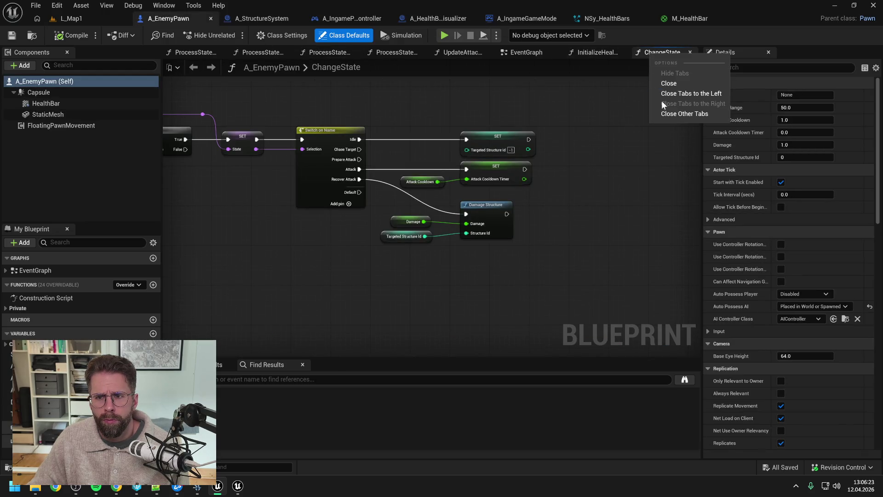
pyautogui.click(672, 113)
pyautogui.click(227, 53)
pyautogui.click(209, 18)
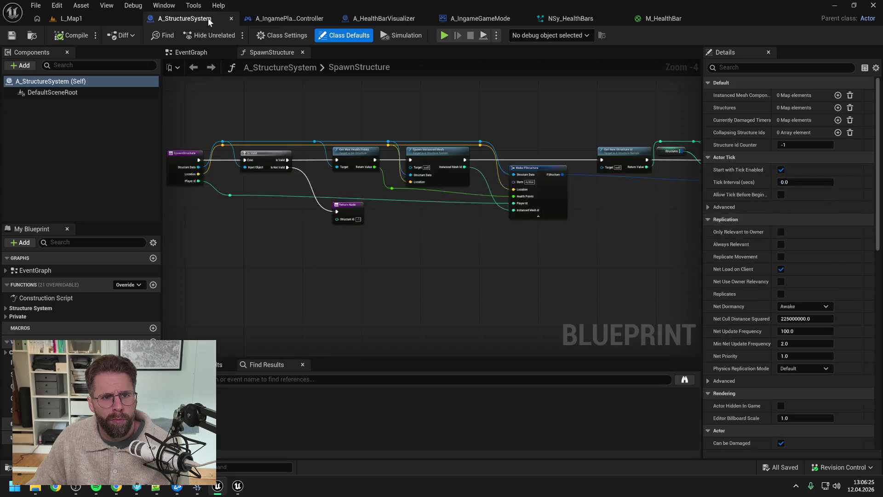
# Reorder tabs: A_IngamePlayerController first, A_IngameGameMode after the level; return to A_HealthBarVisualizer
pyautogui.moveTo(292, 22); pyautogui.dragTo(188, 18)
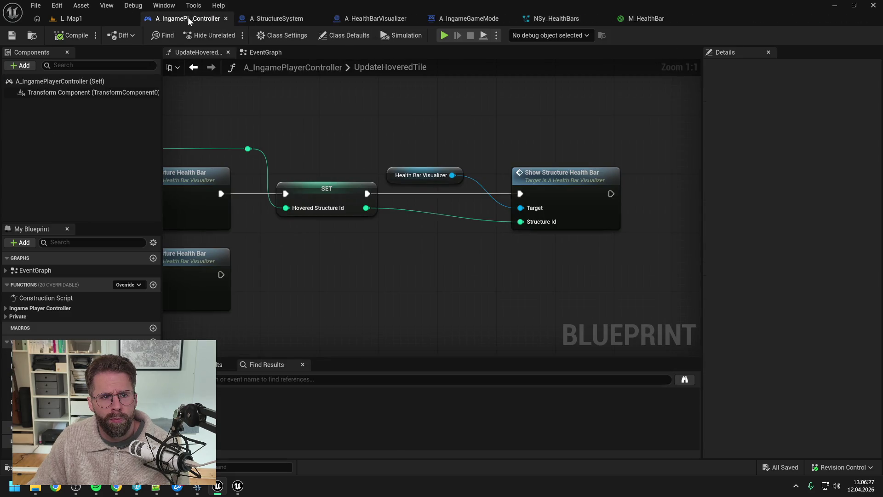
pyautogui.moveTo(441, 24); pyautogui.dragTo(164, 20)
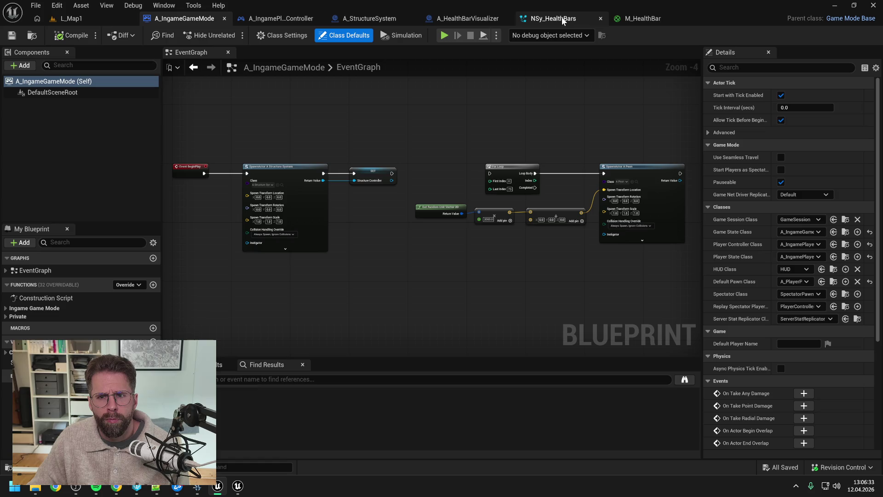
pyautogui.click(477, 18)
pyautogui.scroll(-4, 427, 139)
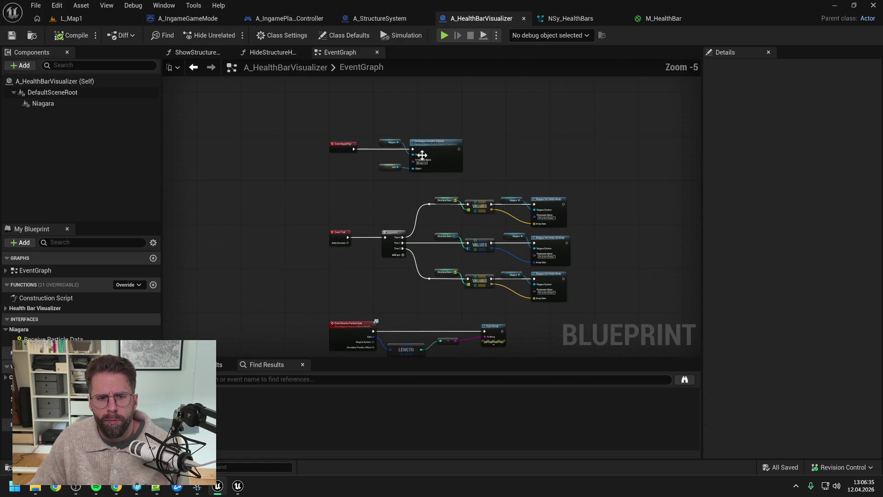
pyautogui.scroll(1, 418, 182)
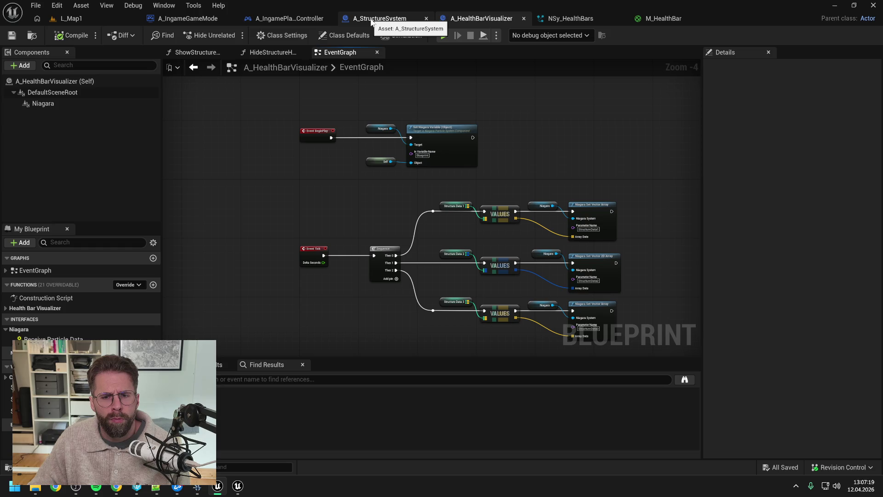
# In the NSy_HealthBars overview, add the local ExportToBlueprint module to the emitter's Particle Update
pyautogui.click(570, 18)
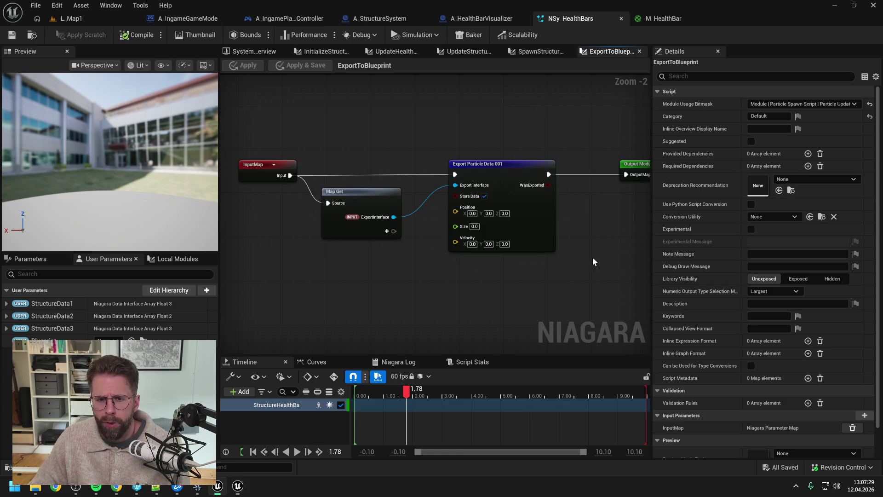
pyautogui.click(246, 51)
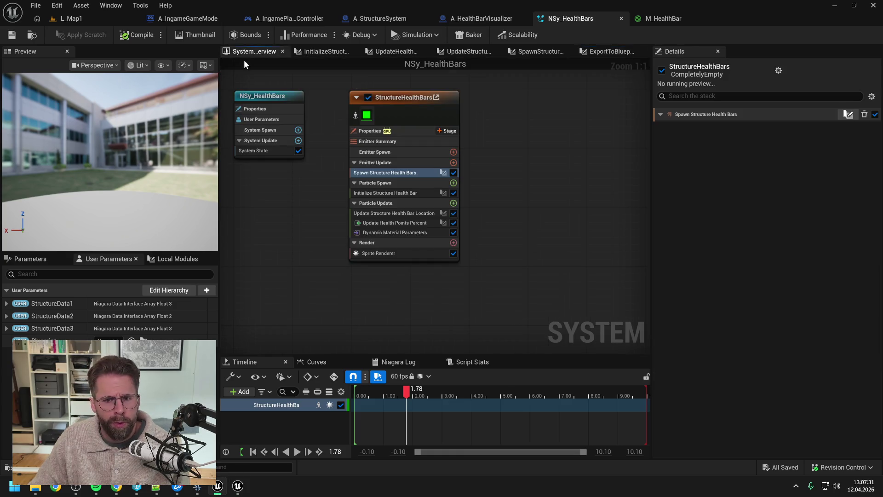
pyautogui.click(402, 254)
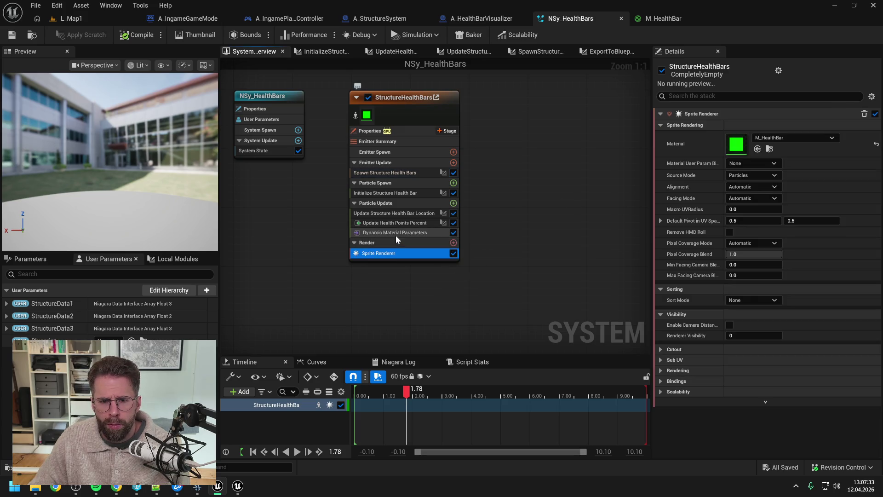
pyautogui.click(395, 234)
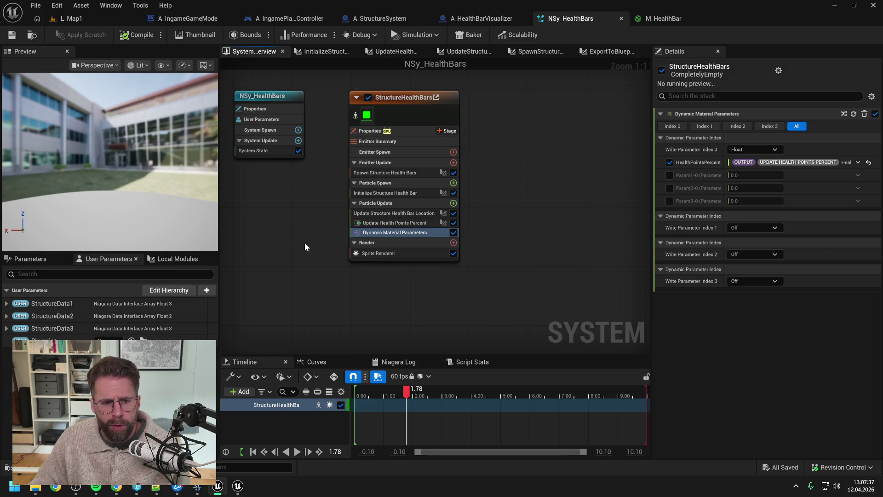
pyautogui.click(177, 259)
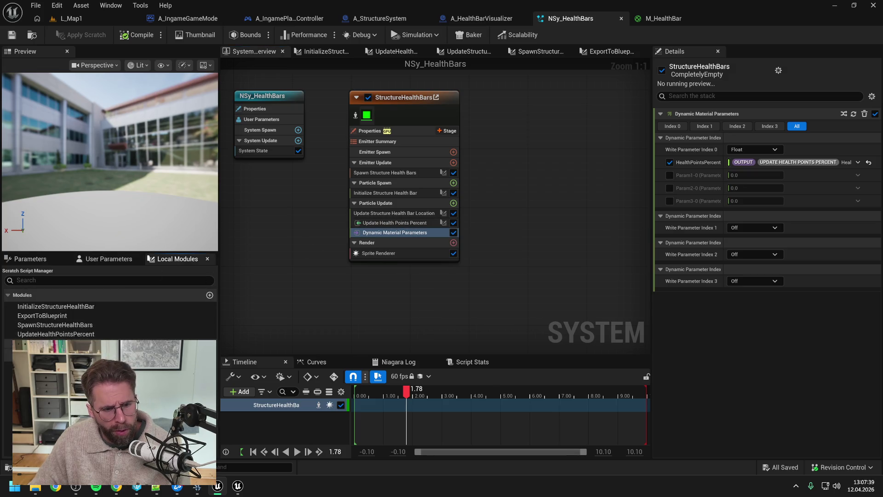
pyautogui.moveTo(42, 316)
pyautogui.mouseDown()
pyautogui.moveTo(83, 368)
pyautogui.moveTo(386, 250)
pyautogui.moveTo(381, 240)
pyautogui.mouseUp()
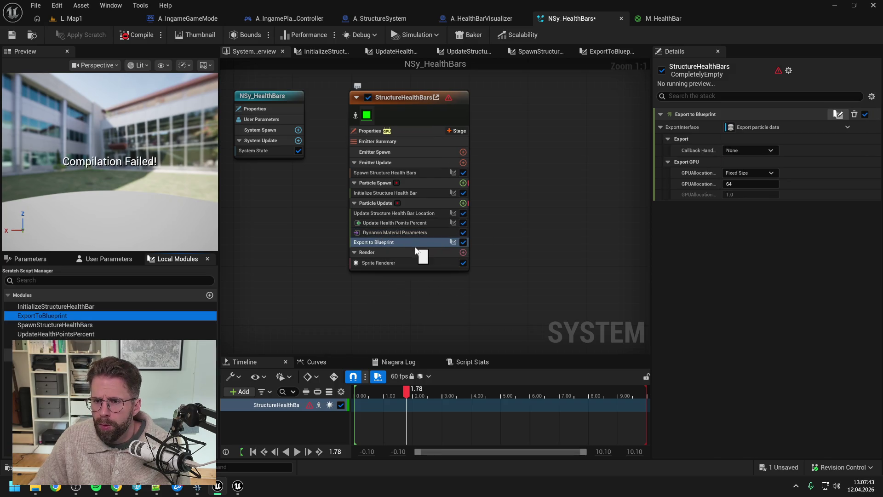
pyautogui.click(44, 263)
pyautogui.moveTo(51, 300)
pyautogui.mouseDown()
pyautogui.moveTo(697, 208)
pyautogui.moveTo(753, 279)
pyautogui.mouseUp()
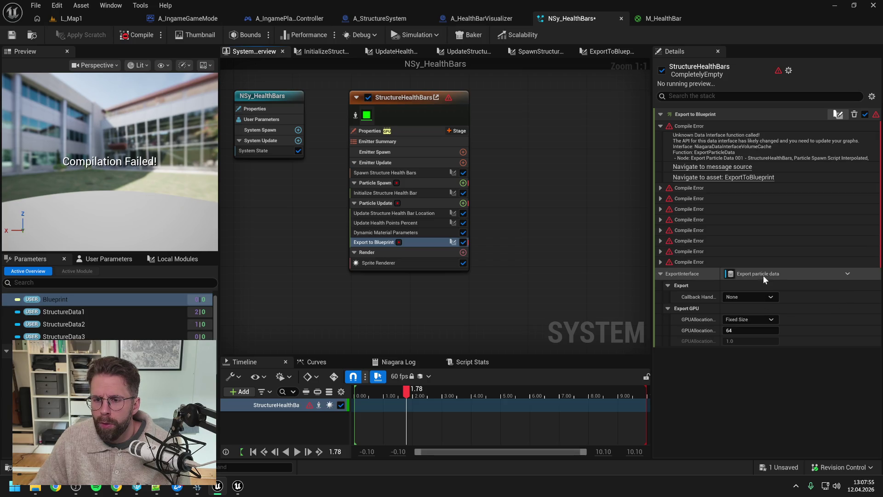
pyautogui.moveTo(83, 299); pyautogui.dragTo(766, 274)
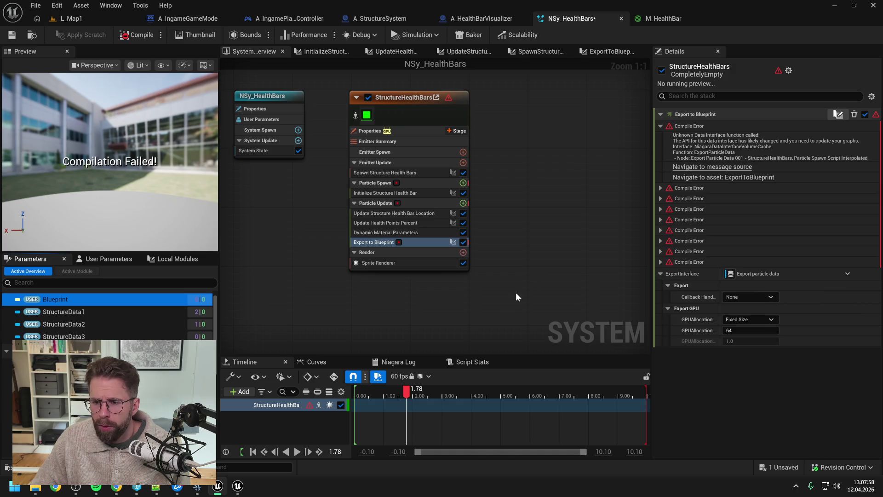
pyautogui.rightClick(58, 299)
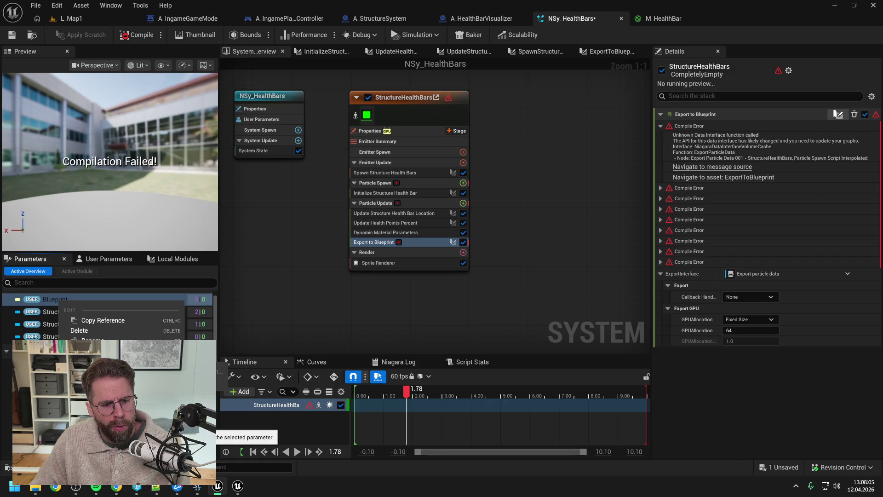
pyautogui.press('Escape')
pyautogui.click(112, 258)
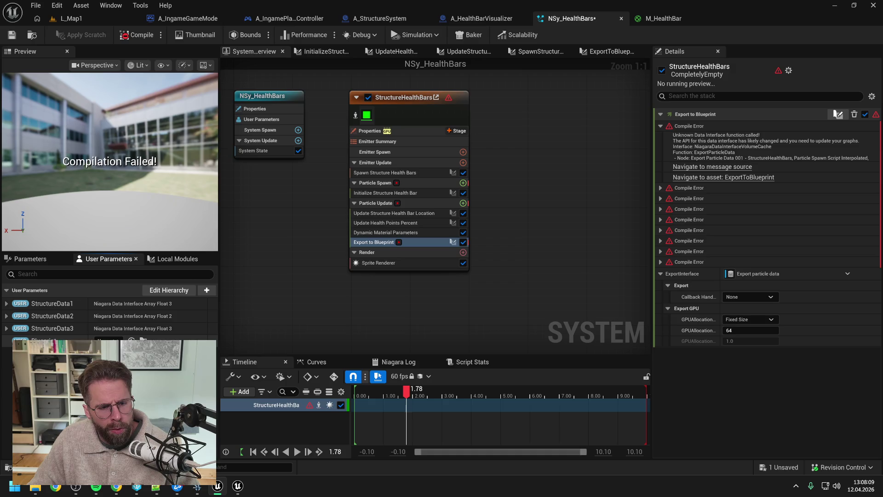
pyautogui.click(108, 340)
pyautogui.press('Escape')
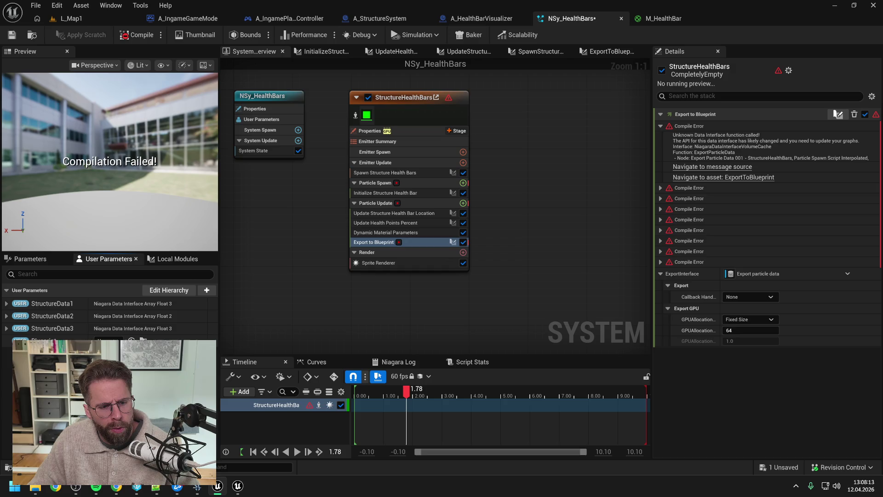
# Add an Object-type user parameter named 'Blueprint' to NSy_HealthBars and save the system
pyautogui.click(207, 290)
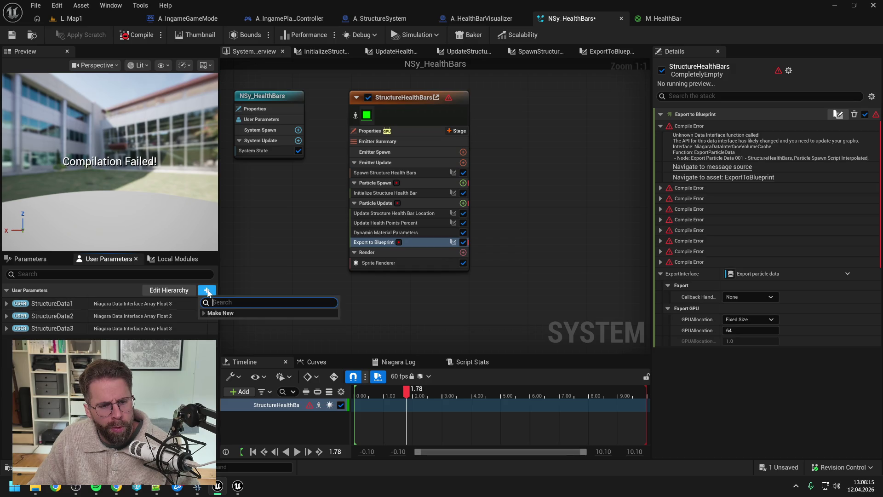
pyautogui.click(205, 313)
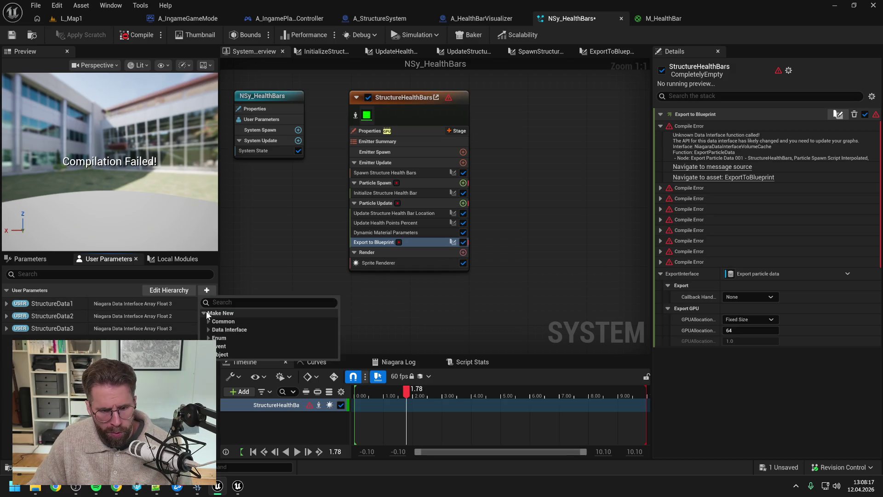
pyautogui.click(210, 329)
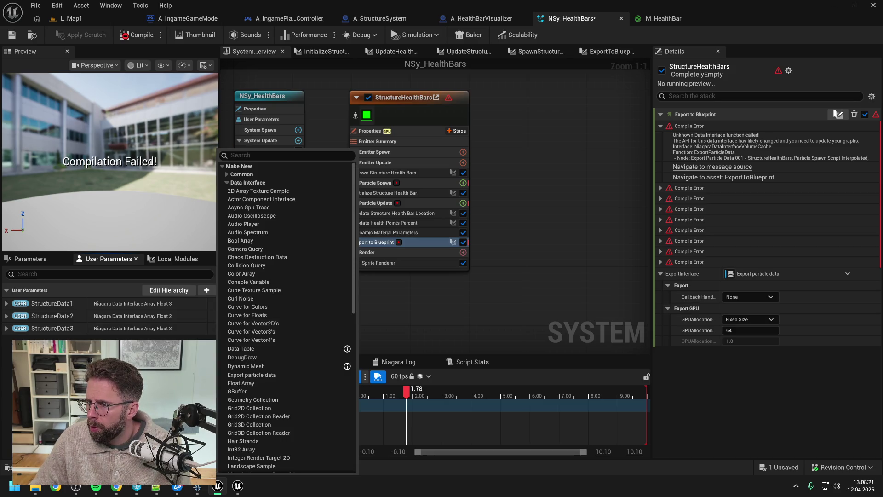
pyautogui.press('Escape')
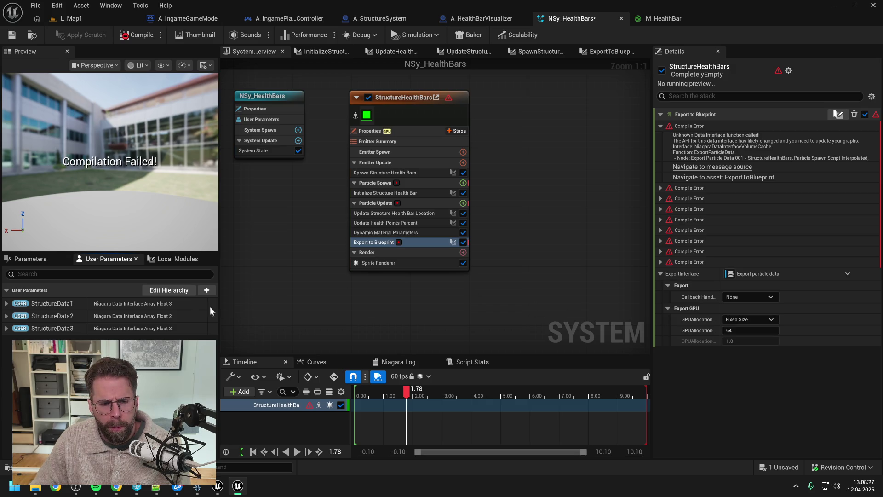
pyautogui.click(208, 291)
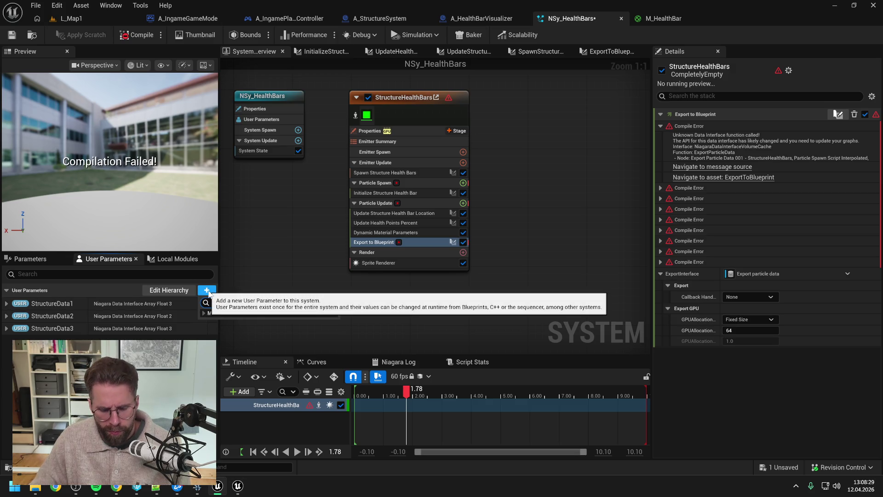
pyautogui.write('obje')
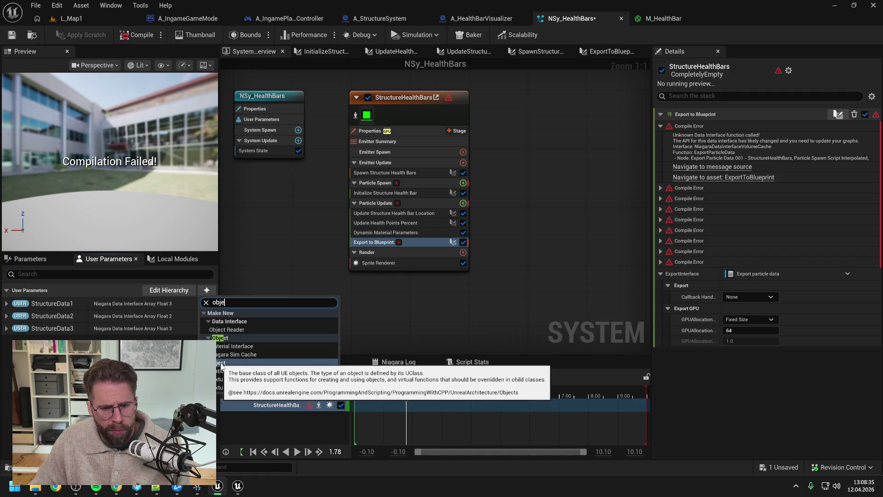
pyautogui.click(221, 363)
pyautogui.write('Blueprint')
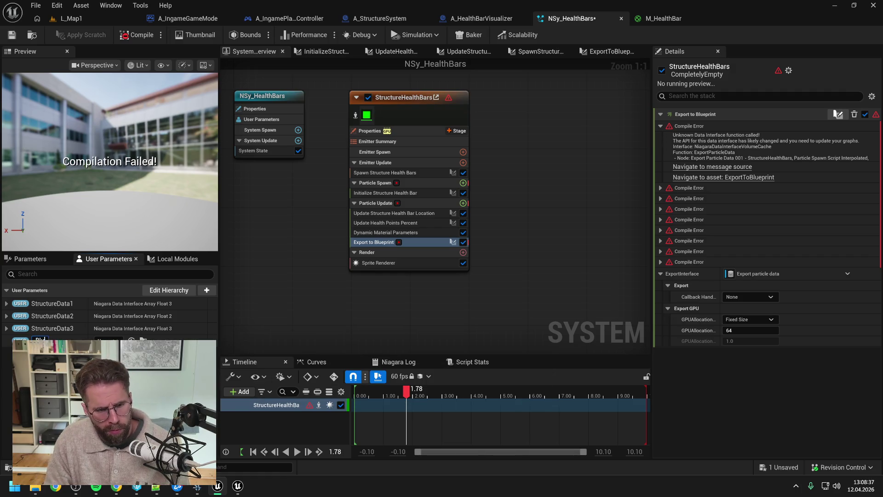
pyautogui.press('Return')
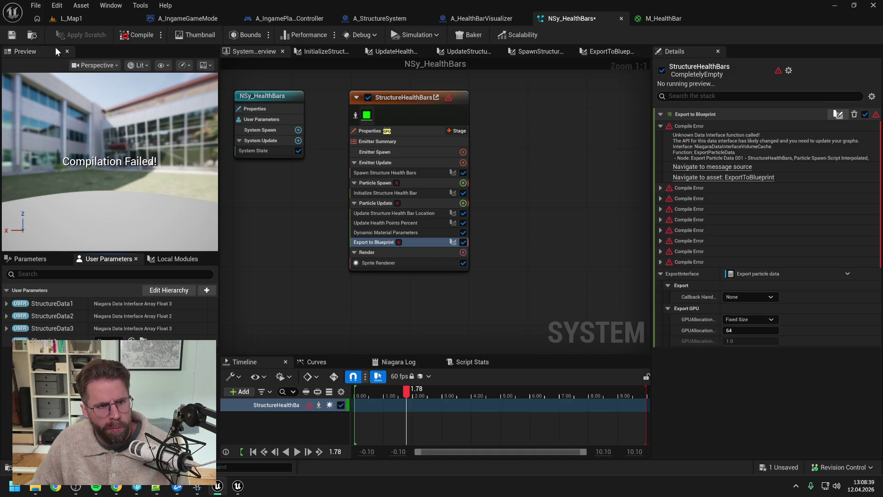
pyautogui.hotkey('ctrl', 's')
pyautogui.moveTo(41, 341)
pyautogui.mouseDown()
pyautogui.moveTo(736, 258)
pyautogui.moveTo(757, 274)
pyautogui.mouseUp()
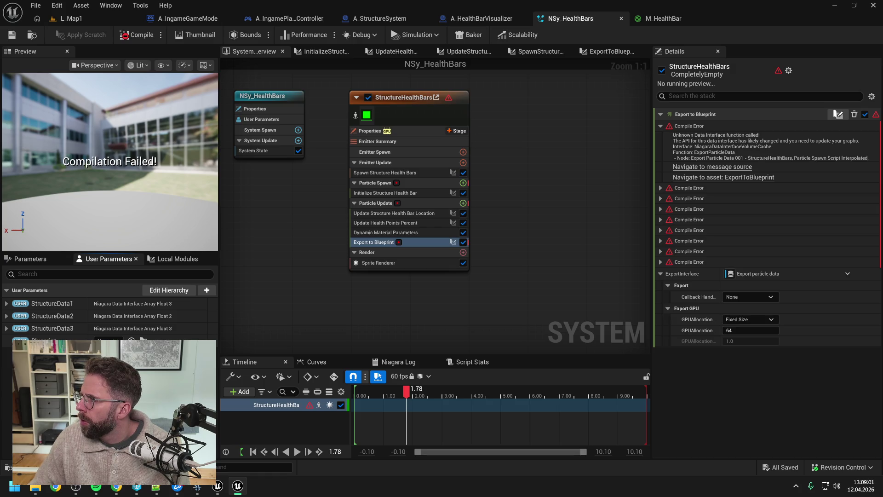
# Set Export to Blueprint's Callback Handler to USER Blueprint and GPU allocation to Per Particle
pyautogui.click(847, 274)
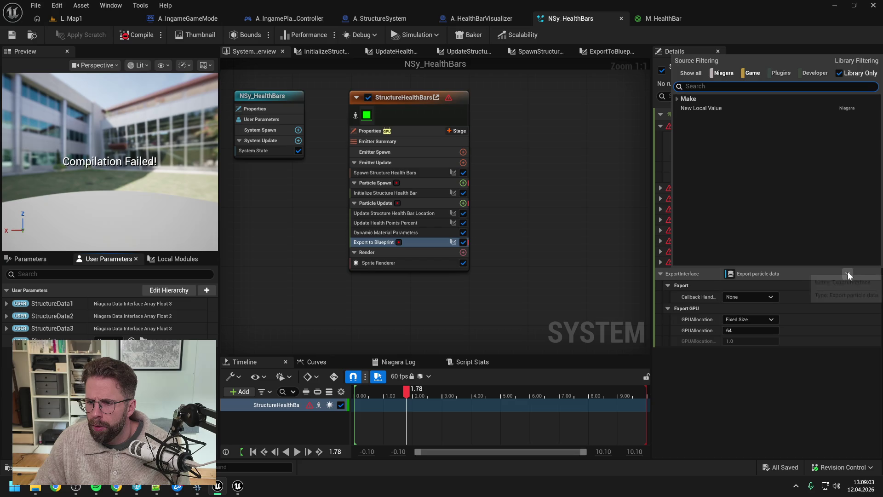
pyautogui.click(849, 274)
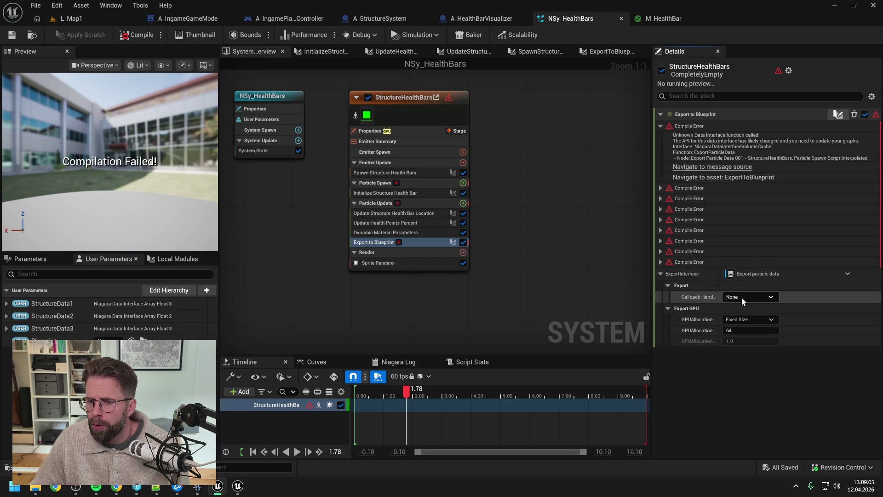
pyautogui.click(742, 297)
pyautogui.click(761, 322)
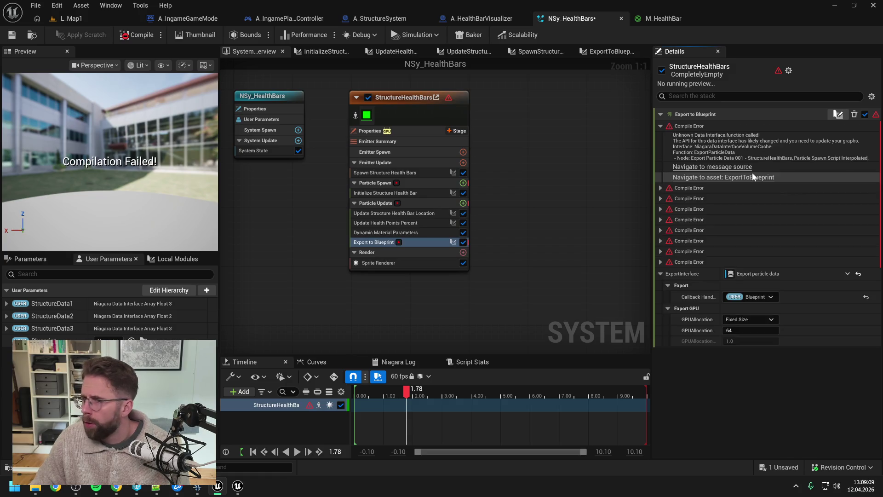
pyautogui.click(750, 319)
pyautogui.click(744, 337)
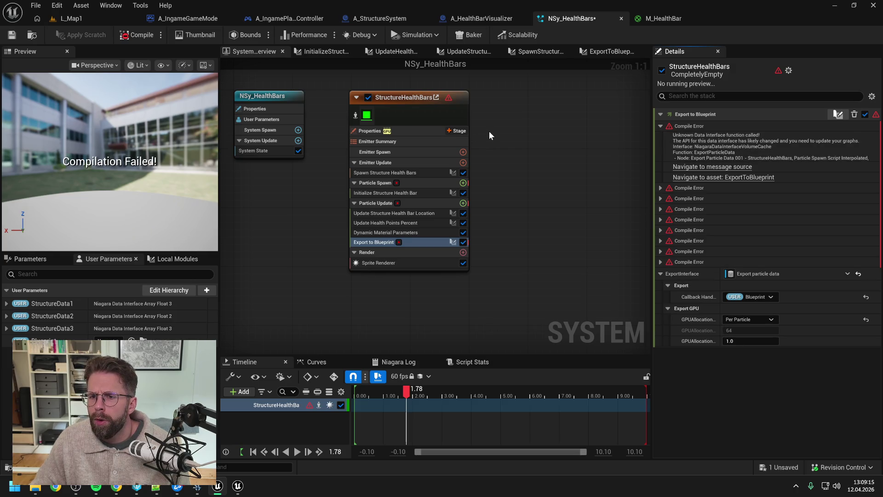
# Paste Map Get and Export Particle Data into ExportToBlueprint, removing Map Get's four extra export pins
pyautogui.doubleClick(410, 244)
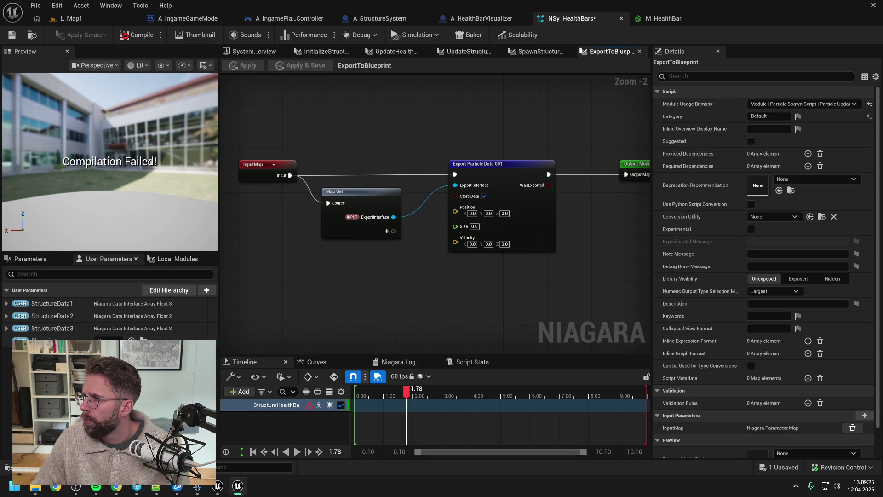
pyautogui.hotkey('ctrl', 'v')
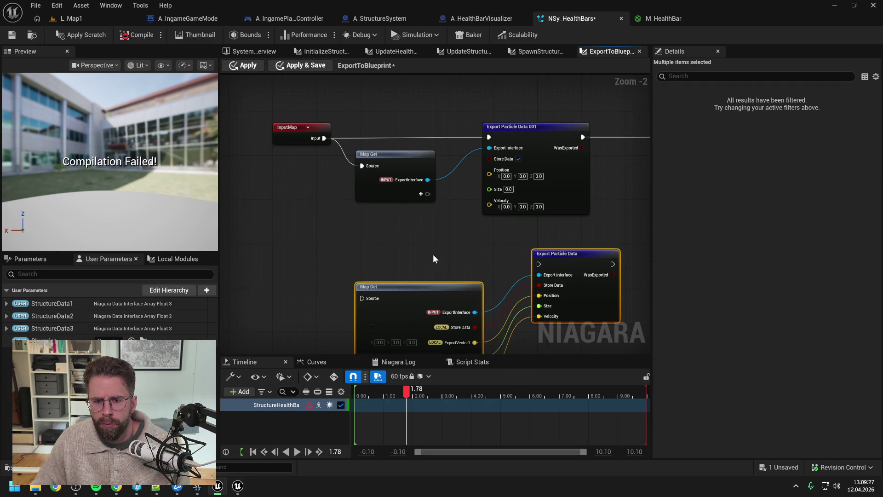
pyautogui.click(428, 256)
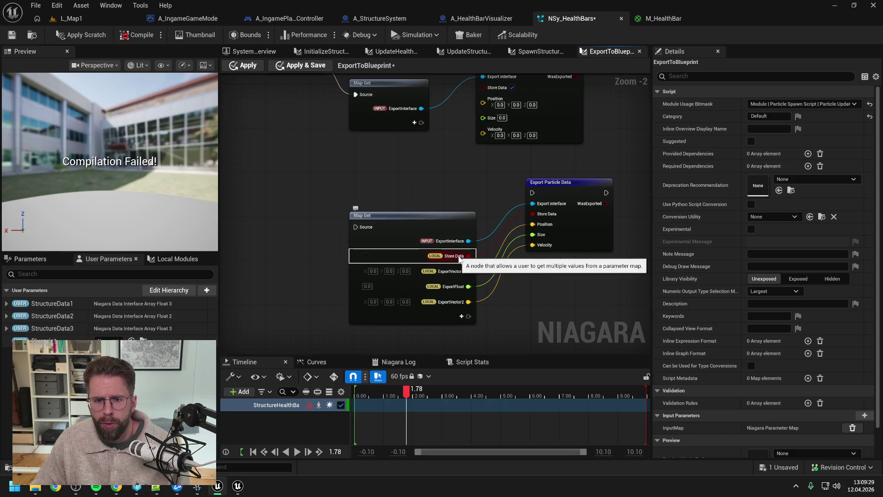
pyautogui.rightClick(460, 259)
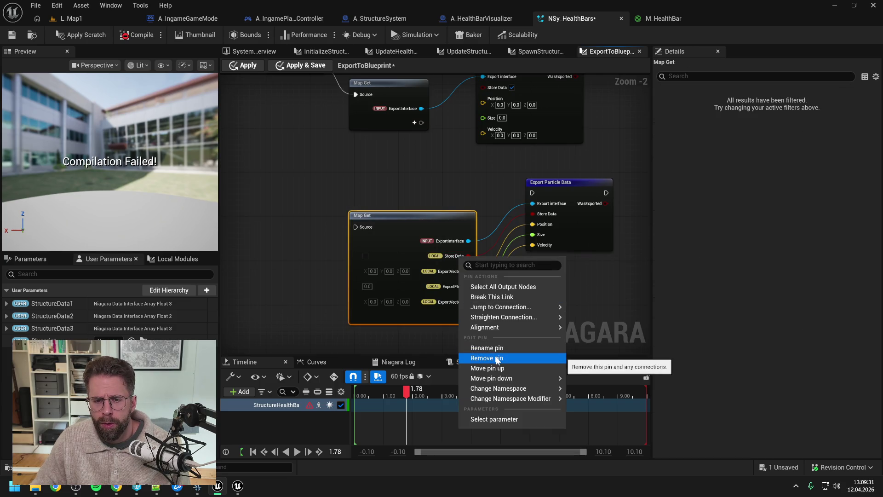
pyautogui.click(497, 358)
pyautogui.rightClick(461, 256)
pyautogui.click(487, 361)
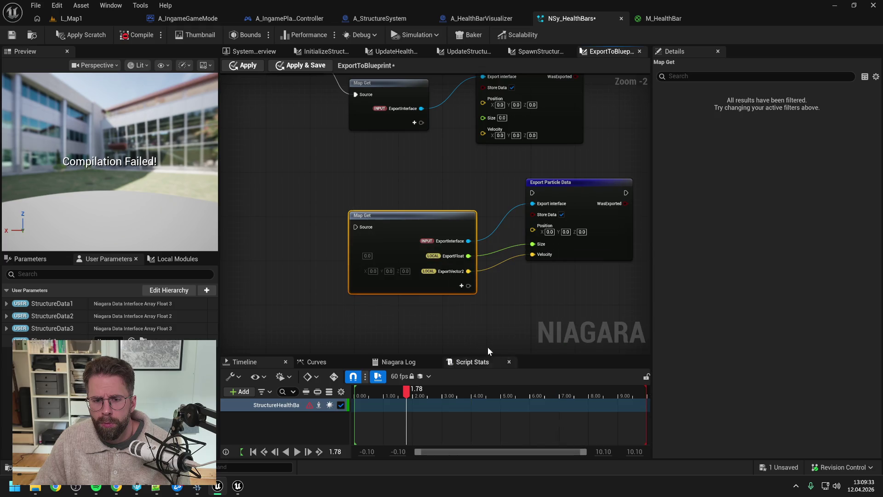
pyautogui.rightClick(453, 256)
pyautogui.click(474, 349)
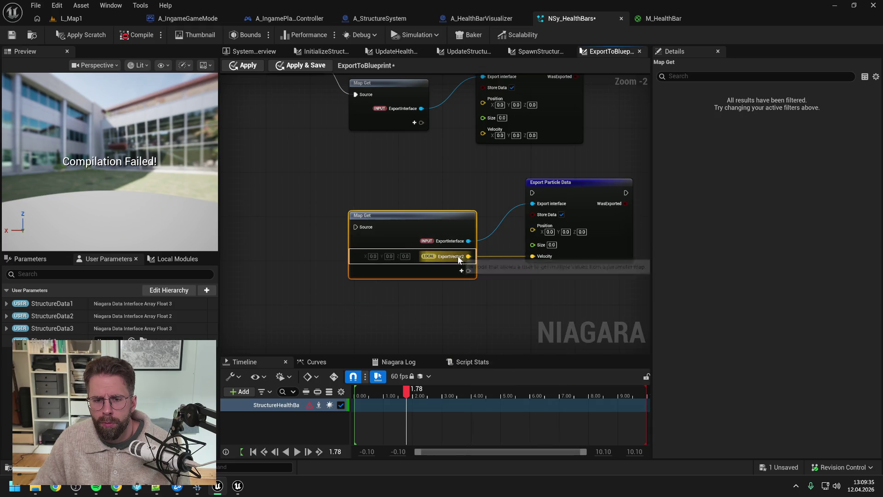
pyautogui.rightClick(459, 261)
pyautogui.click(483, 358)
pyautogui.scroll(-2, 500, 285)
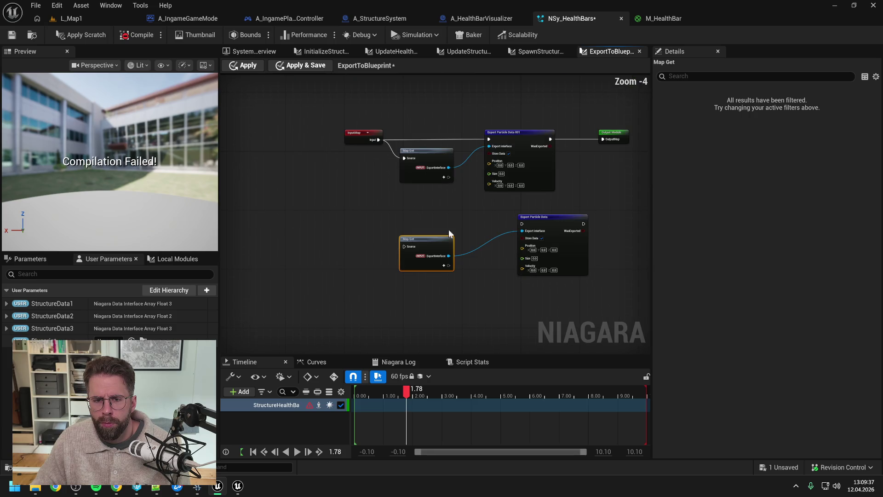
# Wire InputMap through Map Get into Export Particle Data and Output Module, delete old nodes, apply
pyautogui.moveTo(379, 139); pyautogui.dragTo(523, 222)
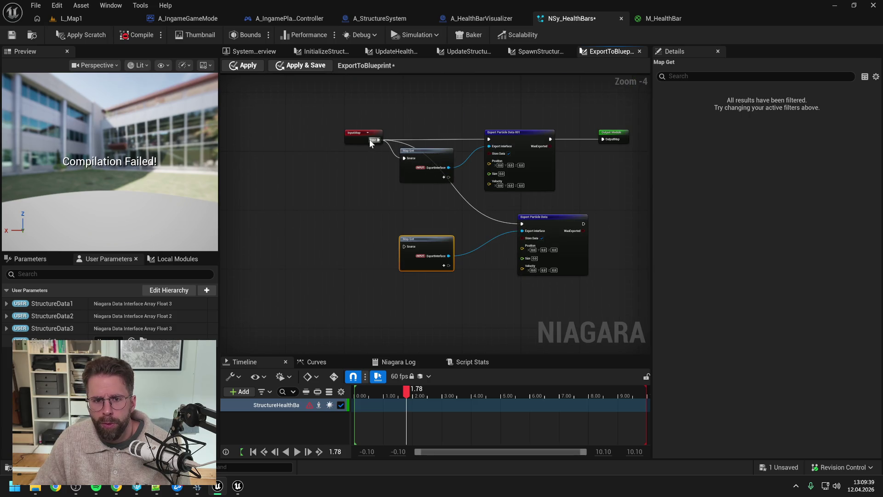
pyautogui.moveTo(356, 133)
pyautogui.mouseDown()
pyautogui.moveTo(338, 217)
pyautogui.moveTo(385, 243)
pyautogui.moveTo(409, 244)
pyautogui.mouseUp()
pyautogui.moveTo(506, 218)
pyautogui.mouseDown()
pyautogui.moveTo(527, 216)
pyautogui.moveTo(525, 133)
pyautogui.mouseUp()
pyautogui.moveTo(458, 116); pyautogui.dragTo(318, 182)
pyautogui.press('Delete')
pyautogui.moveTo(534, 131); pyautogui.dragTo(543, 216)
pyautogui.click(486, 181)
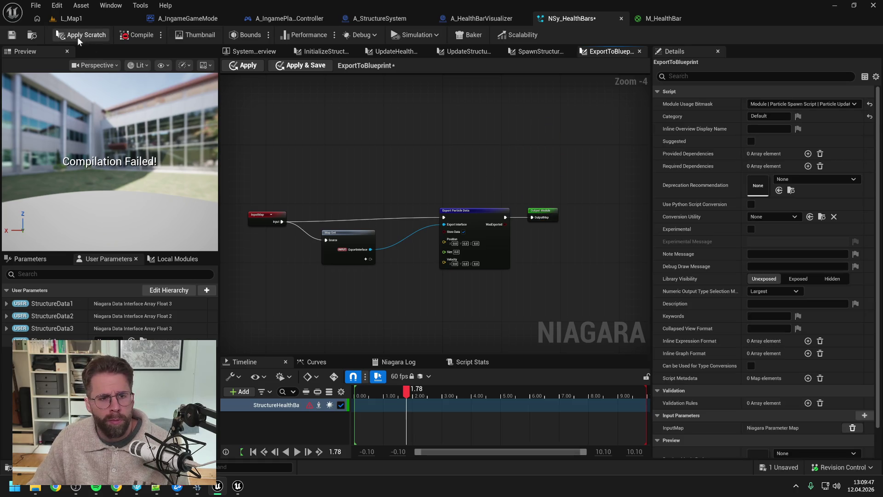
pyautogui.click(79, 37)
pyautogui.click(12, 35)
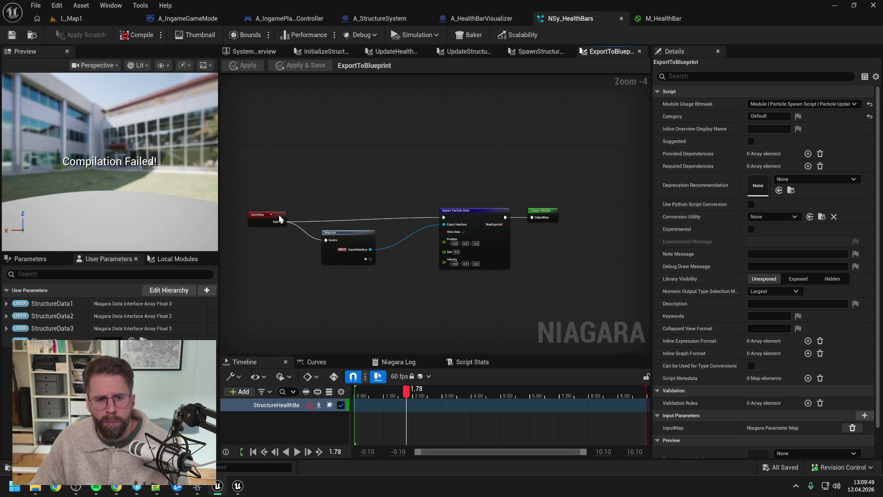
# Nudge the Map Get and InputMap nodes into place and save the script
pyautogui.moveTo(341, 234); pyautogui.dragTo(355, 234)
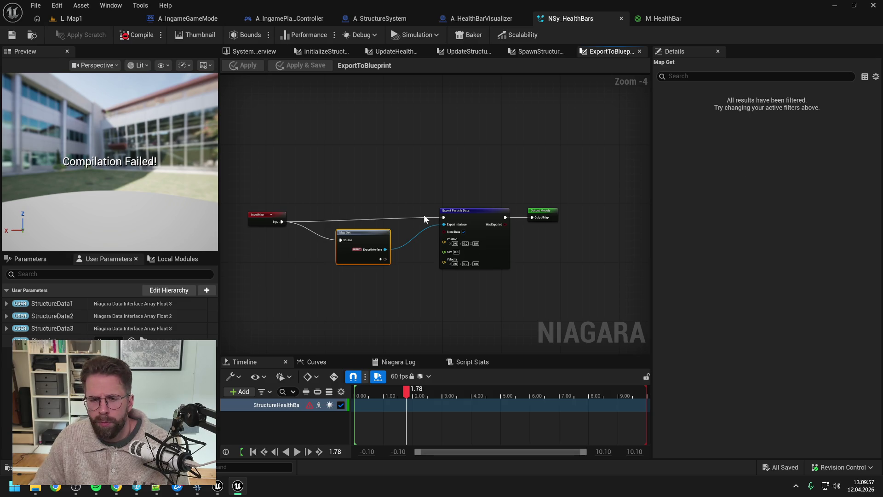
pyautogui.rightClick(282, 218)
pyautogui.moveTo(261, 212); pyautogui.dragTo(283, 208)
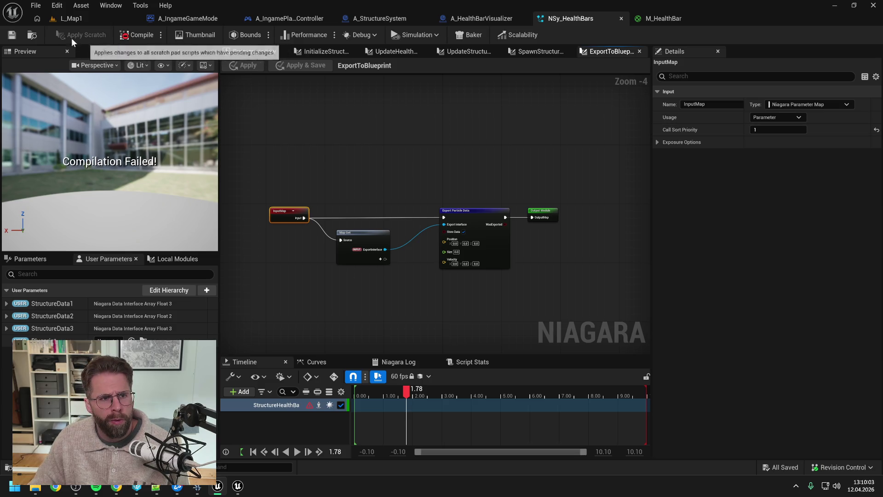
pyautogui.click(12, 35)
# Back in the NSy_HealthBars overview, toggle the Export to Blueprint module off and on again
pyautogui.click(404, 126)
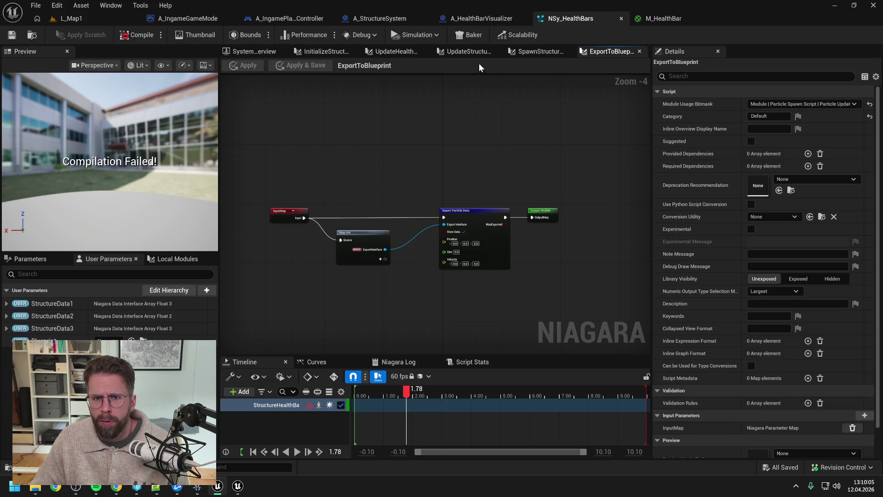
pyautogui.click(242, 52)
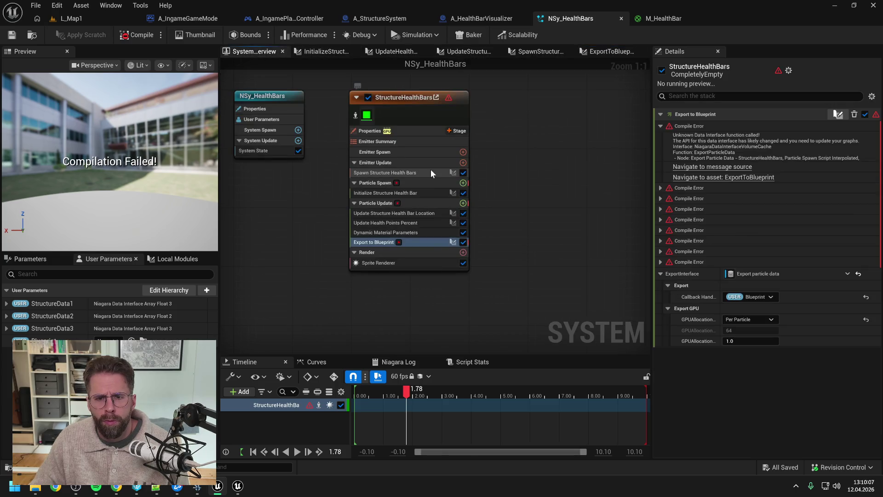
pyautogui.moveTo(406, 242); pyautogui.dragTo(454, 242)
pyautogui.click(464, 242)
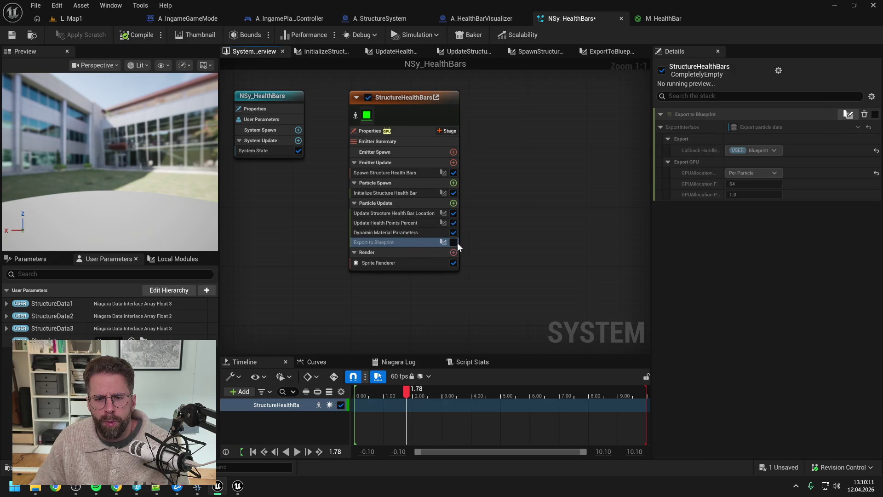
pyautogui.click(454, 242)
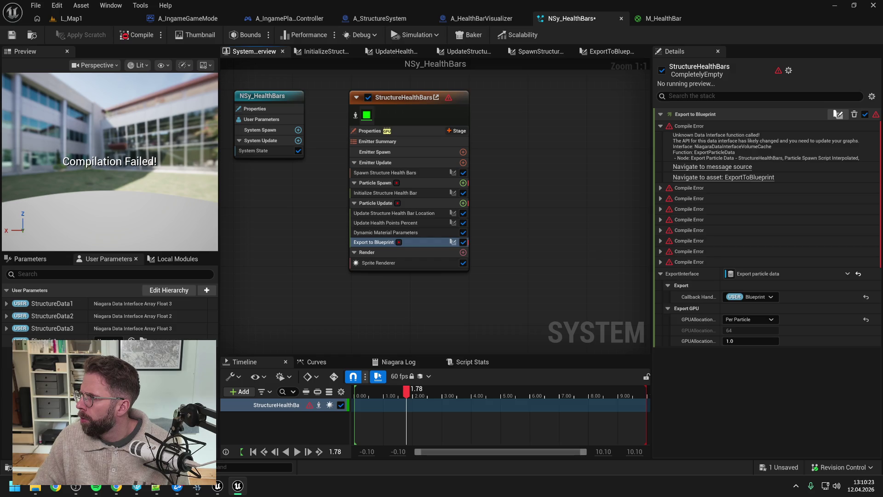
# Check the ExportInterface type choices, then reopen the ExportToBlueprint module graph
pyautogui.click(848, 274)
pyautogui.click(848, 274)
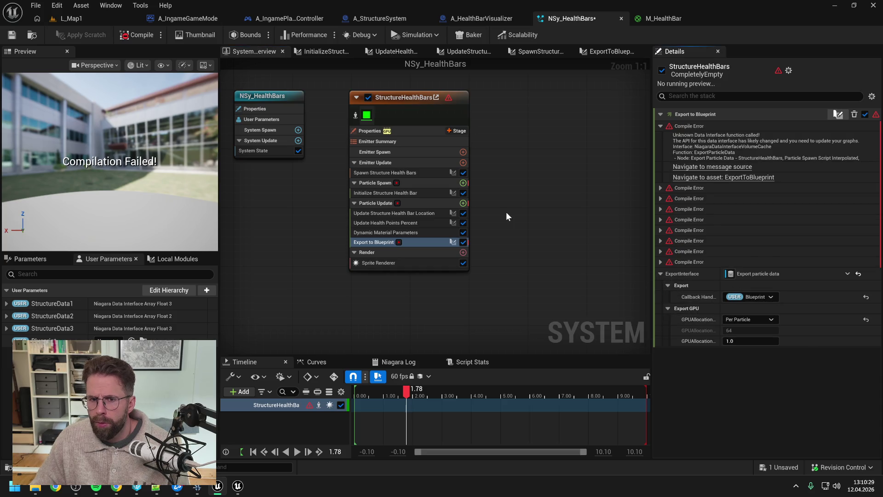
pyautogui.doubleClick(411, 240)
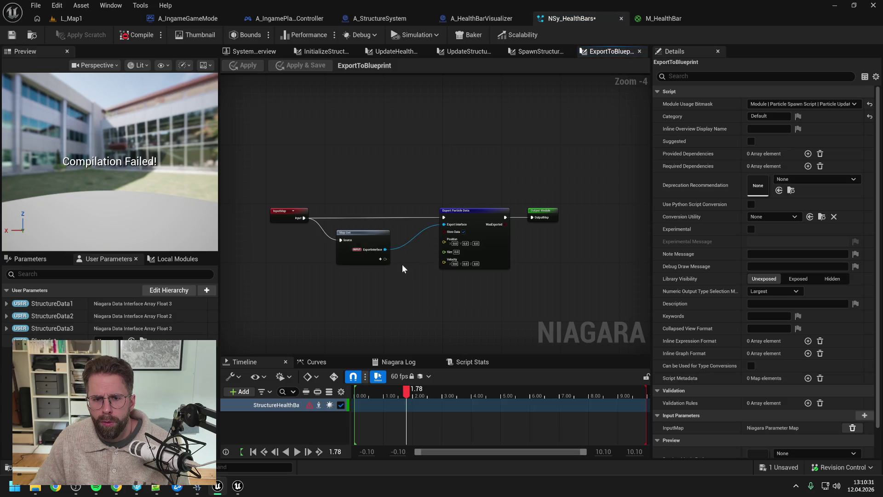
# Search the node list for 'export' with Library Only off, add nothing, then bring Chrome forward
pyautogui.rightClick(412, 278)
pyautogui.write('export')
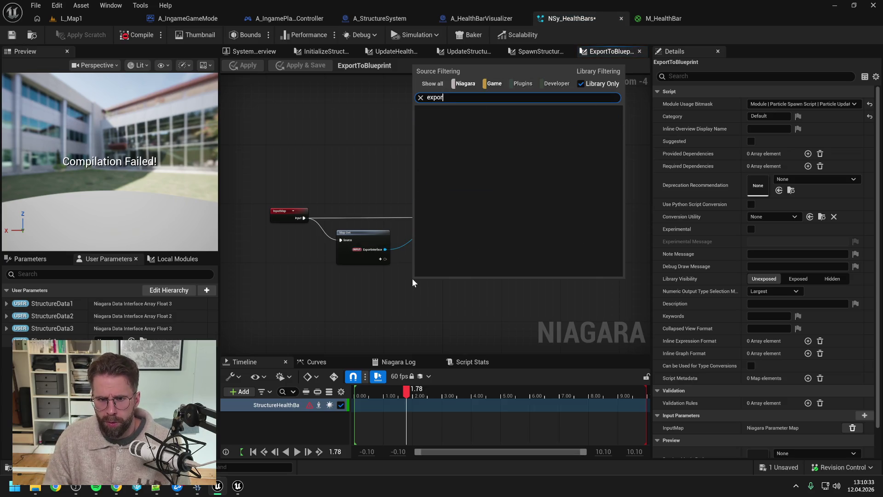
pyautogui.click(581, 83)
pyautogui.click(559, 97)
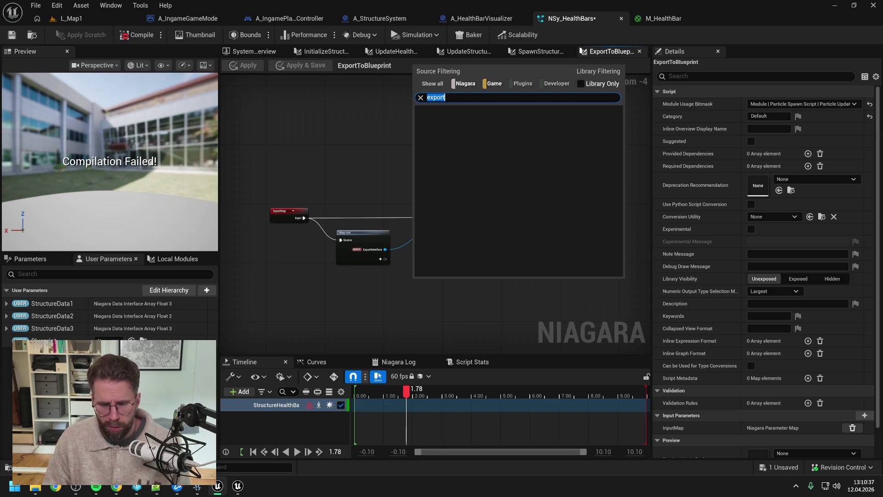
pyautogui.write('export')
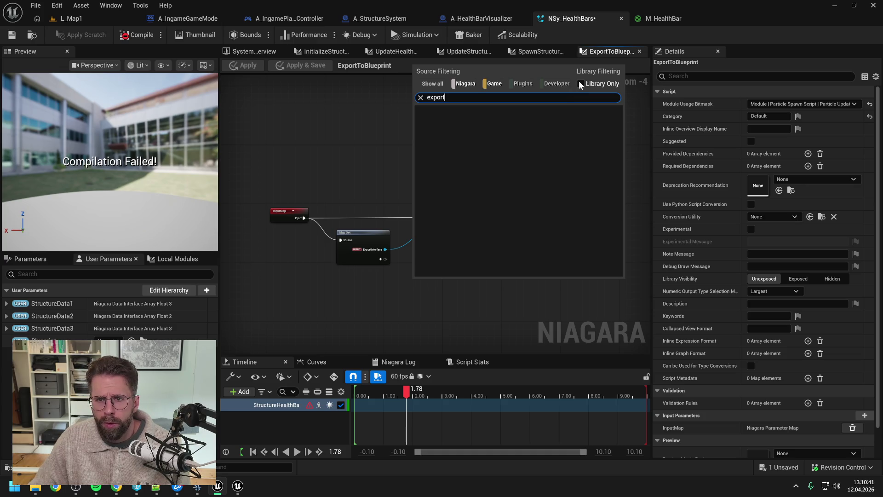
pyautogui.click(346, 134)
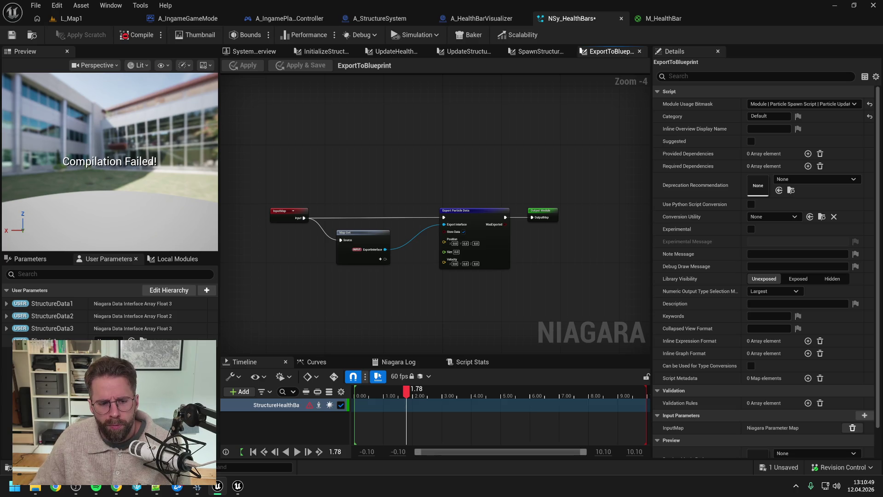
pyautogui.moveTo(117, 489)
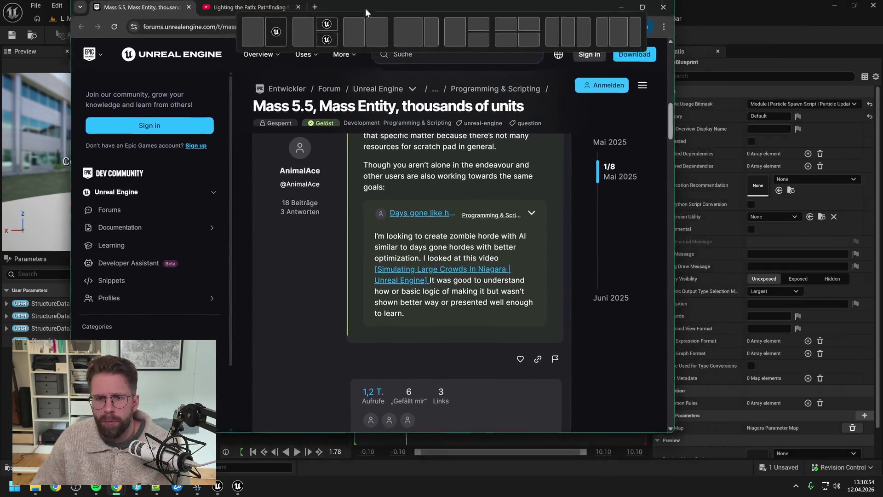
pyautogui.moveTo(365, 8)
pyautogui.mouseDown()
pyautogui.moveTo(391, 99)
pyautogui.moveTo(344, 92)
pyautogui.mouseUp()
# Google 'export particle data unreal engine 5.7' in a new Chrome tab
pyautogui.click(344, 92)
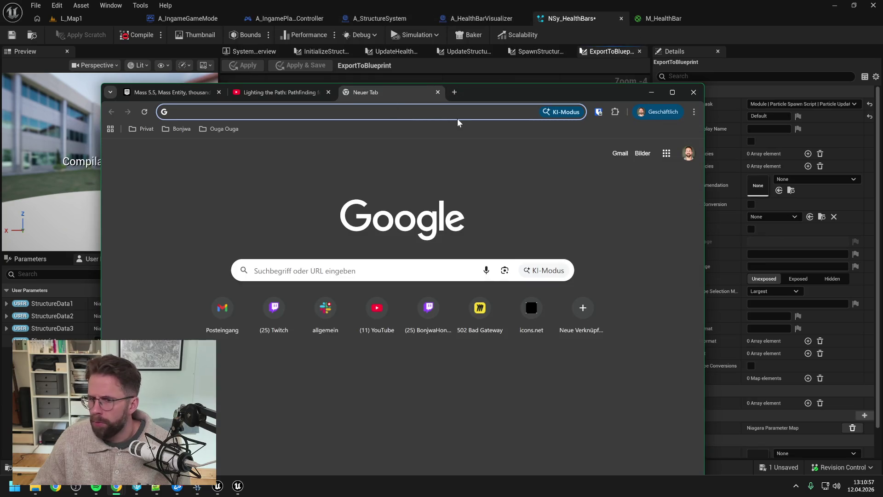
pyautogui.write('export')
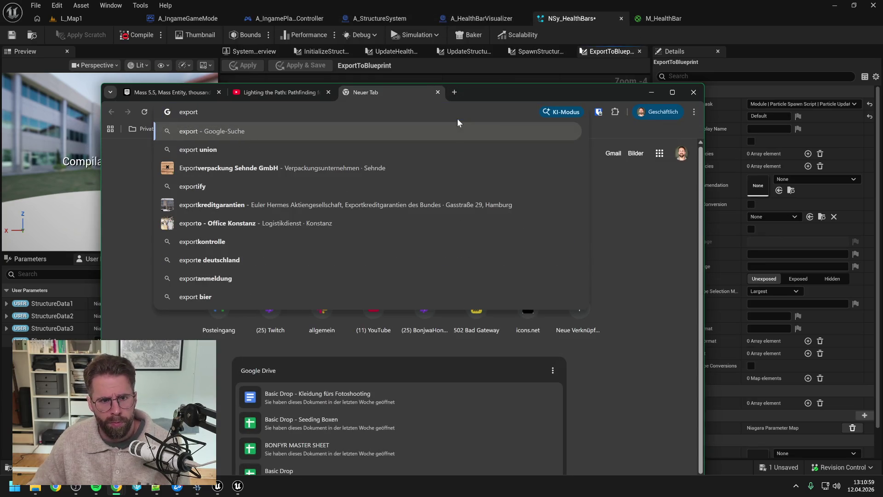
pyautogui.write(' particle data')
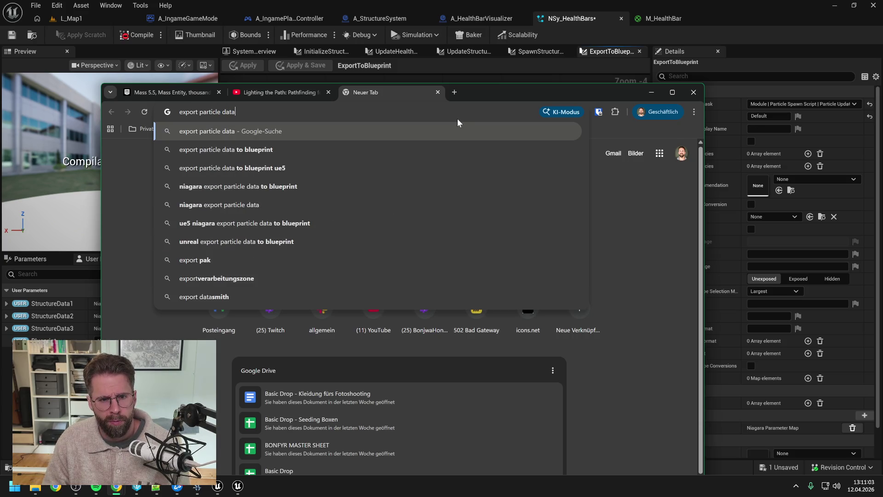
pyautogui.write(' unreal ')
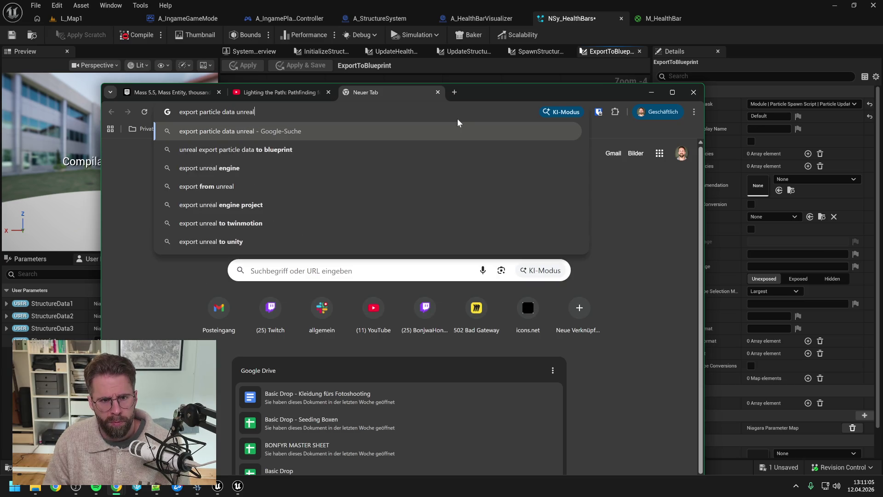
pyautogui.write('engine 5.7')
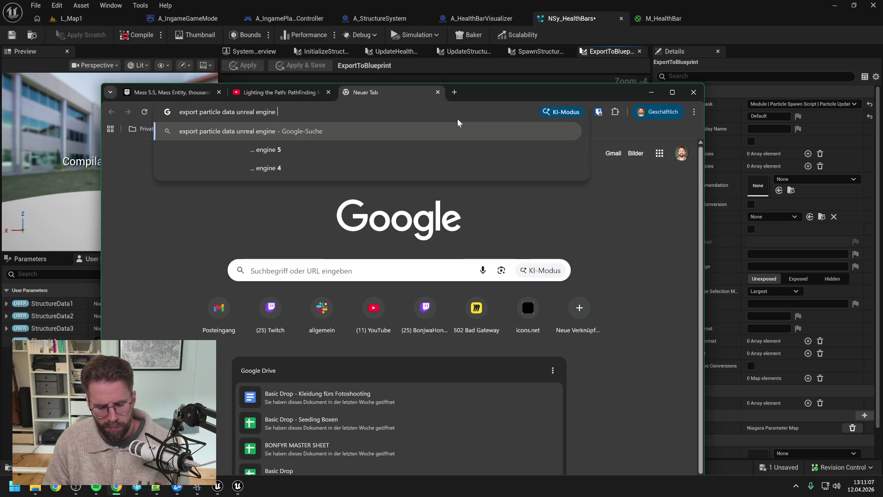
pyautogui.press('Return')
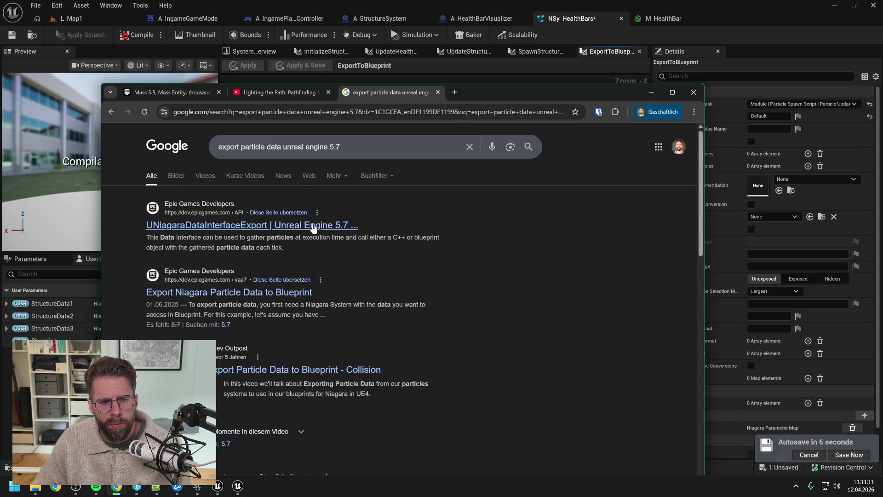
# Open the UNiagaraDataInterfaceExport documentation result in its own tab and reposition the browser
pyautogui.middleClick(313, 227)
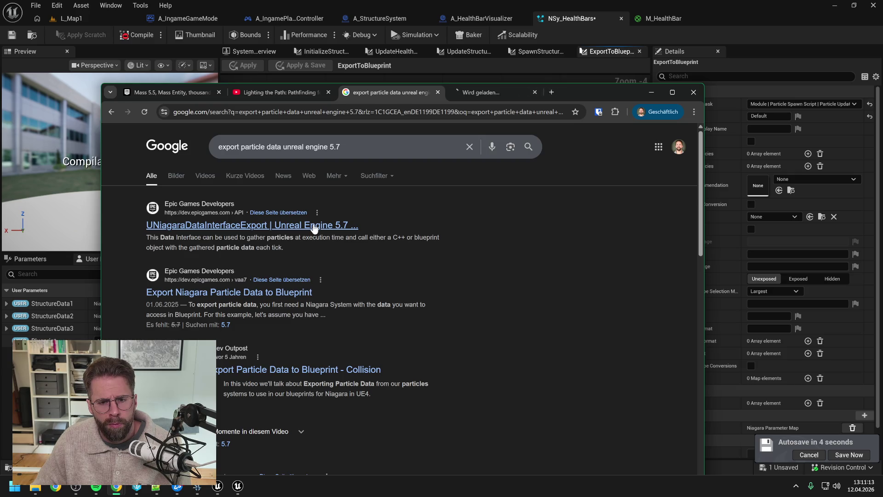
pyautogui.click(497, 92)
pyautogui.moveTo(600, 94); pyautogui.dragTo(676, 33)
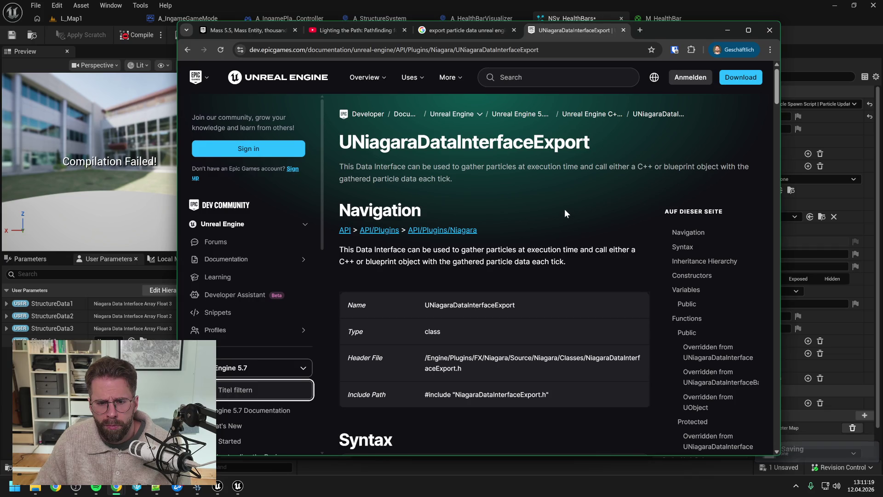
# Read through the page's variables and functions, then switch back to the Unreal editor
pyautogui.scroll(-1, 565, 209)
pyautogui.scroll(-2, 564, 209)
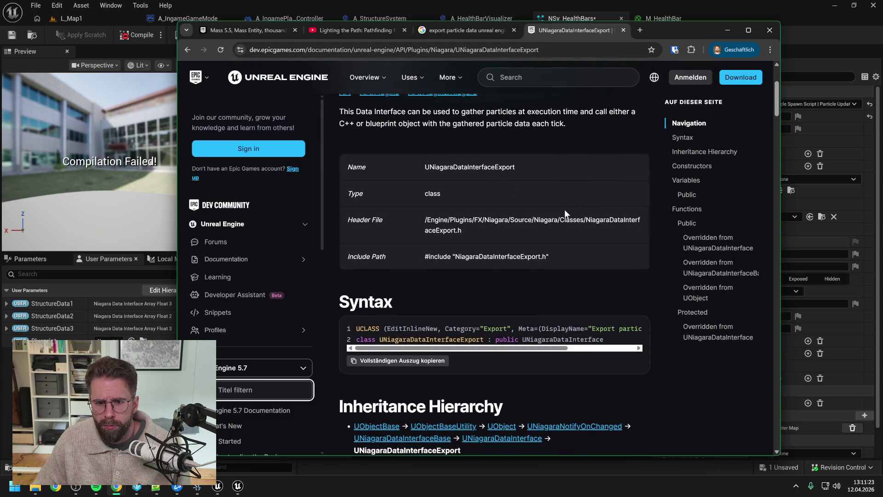
pyautogui.scroll(-1, 565, 209)
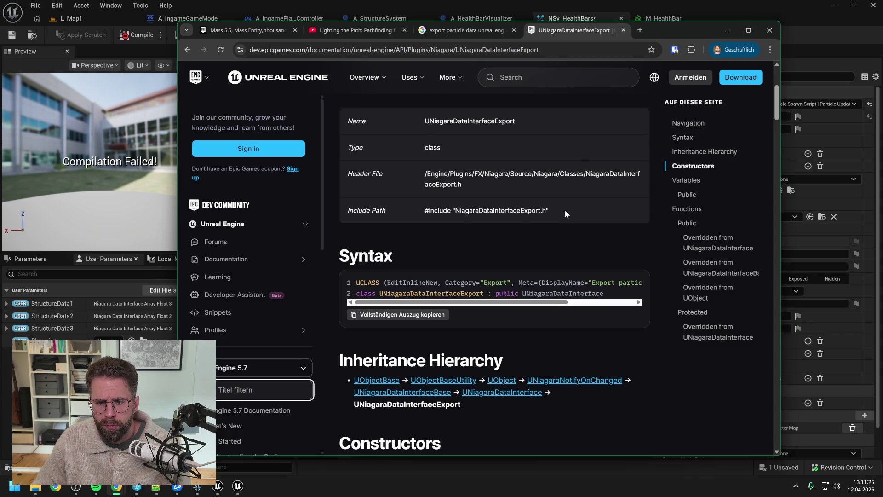
pyautogui.scroll(-4, 562, 228)
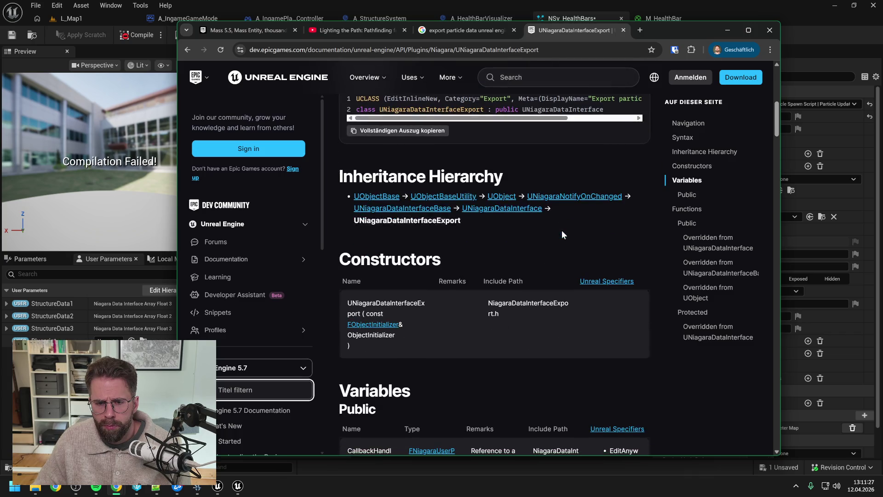
pyautogui.scroll(-2, 561, 230)
pyautogui.scroll(-3, 561, 230)
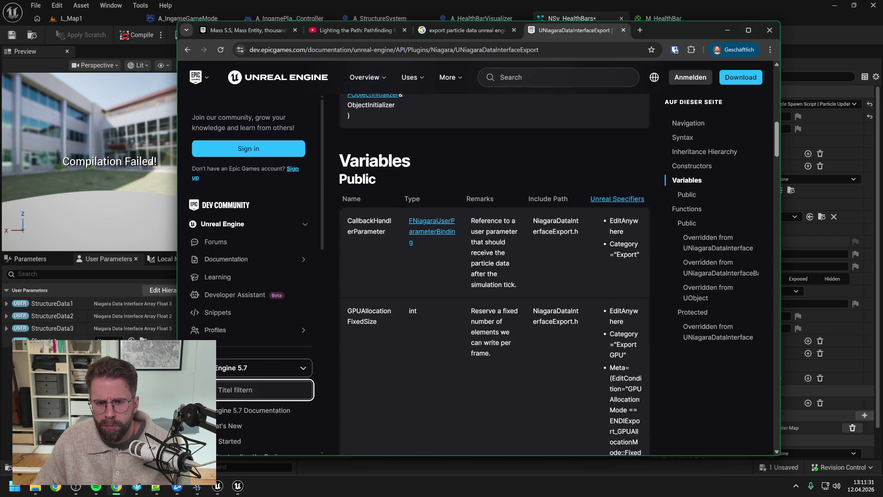
pyautogui.scroll(-10, 554, 241)
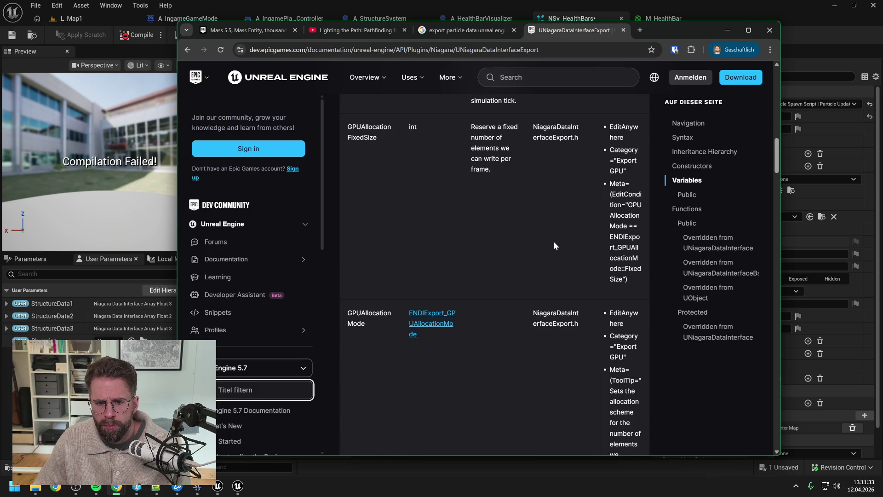
pyautogui.scroll(-5, 551, 240)
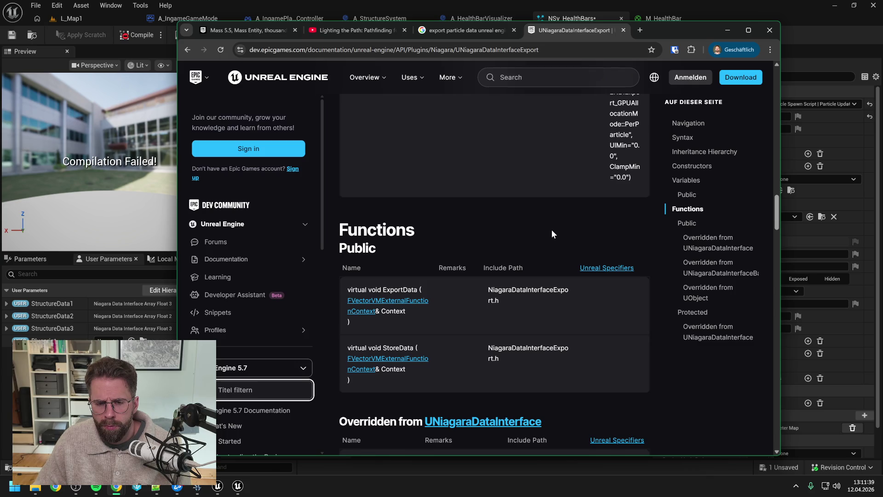
pyautogui.scroll(-2, 552, 233)
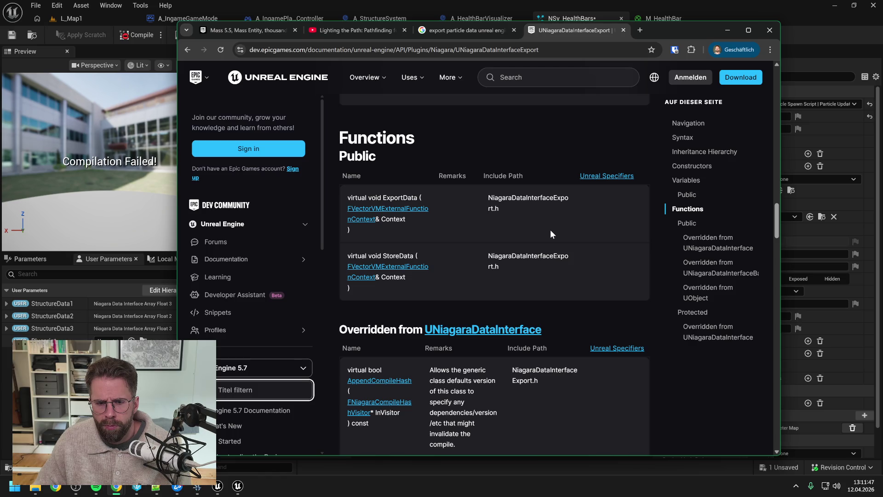
pyautogui.scroll(-2, 551, 230)
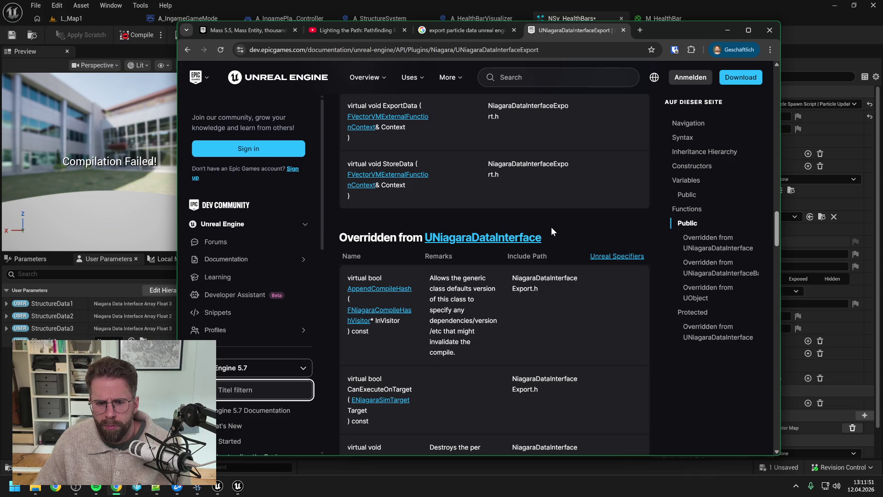
pyautogui.scroll(-3, 552, 227)
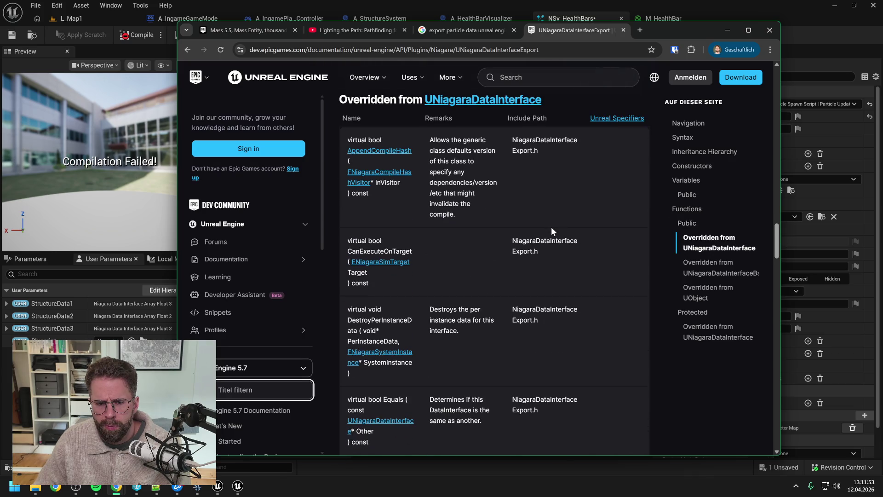
pyautogui.scroll(-2, 501, 220)
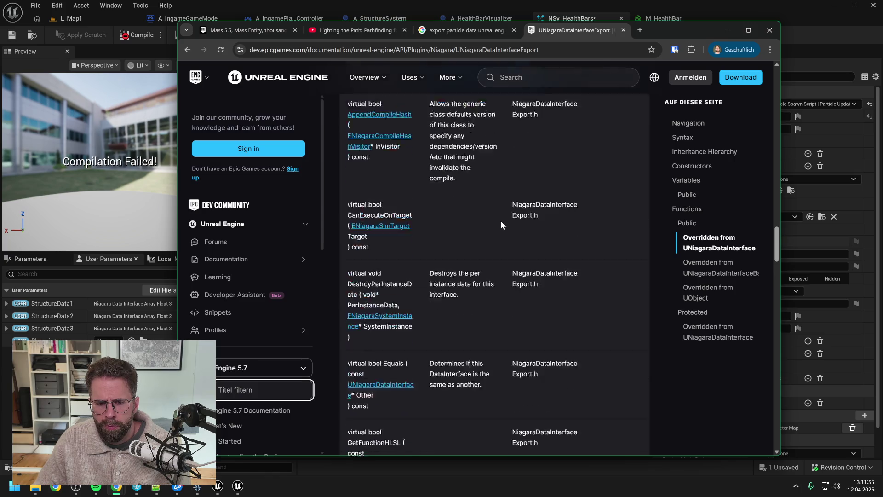
pyautogui.scroll(-5, 501, 220)
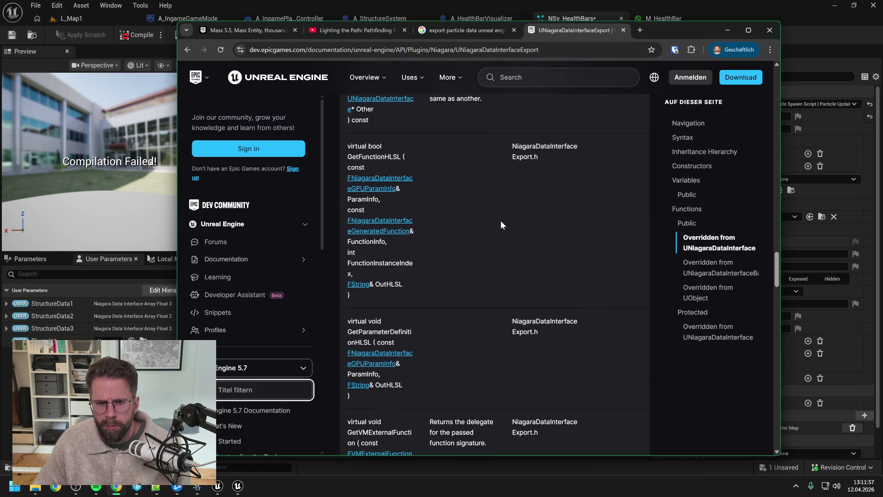
pyautogui.scroll(-5, 502, 225)
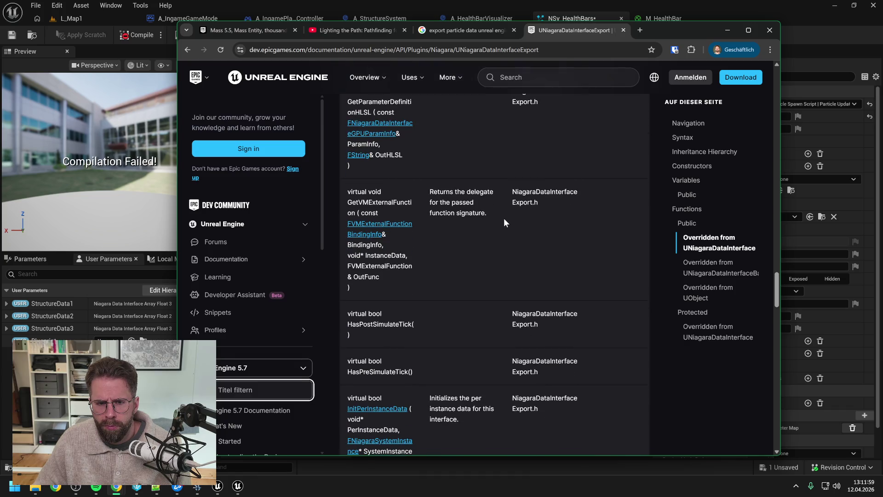
pyautogui.scroll(-10, 504, 217)
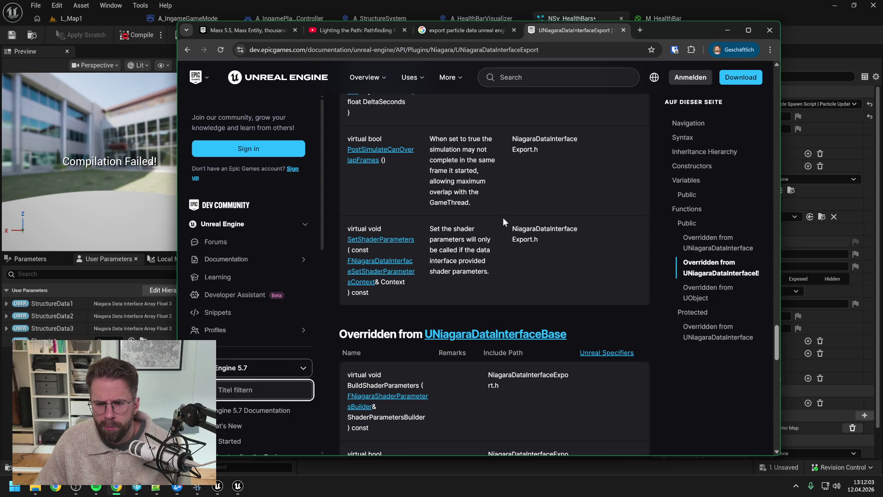
pyautogui.scroll(-3, 503, 222)
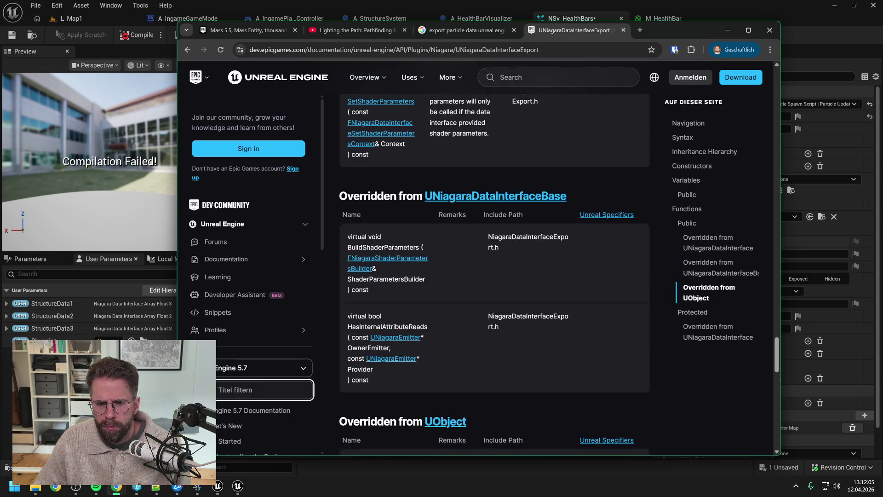
pyautogui.scroll(-4, 503, 222)
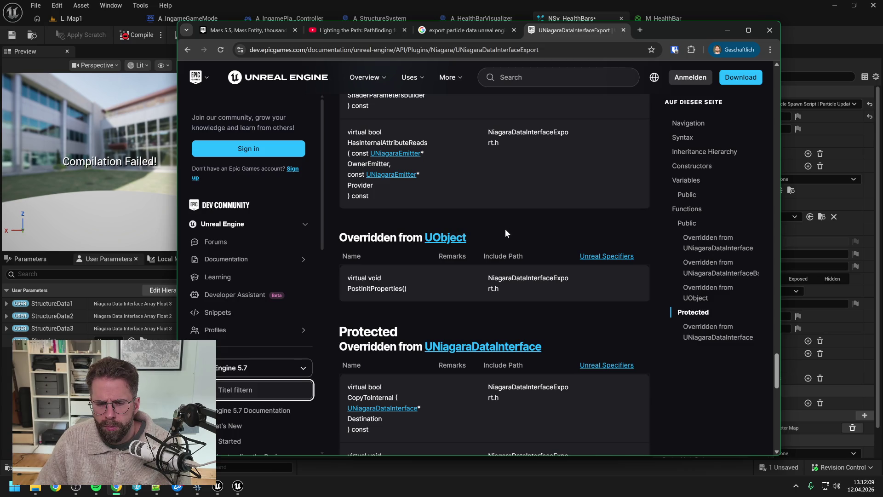
pyautogui.scroll(-3, 505, 228)
pyautogui.scroll(10, 525, 230)
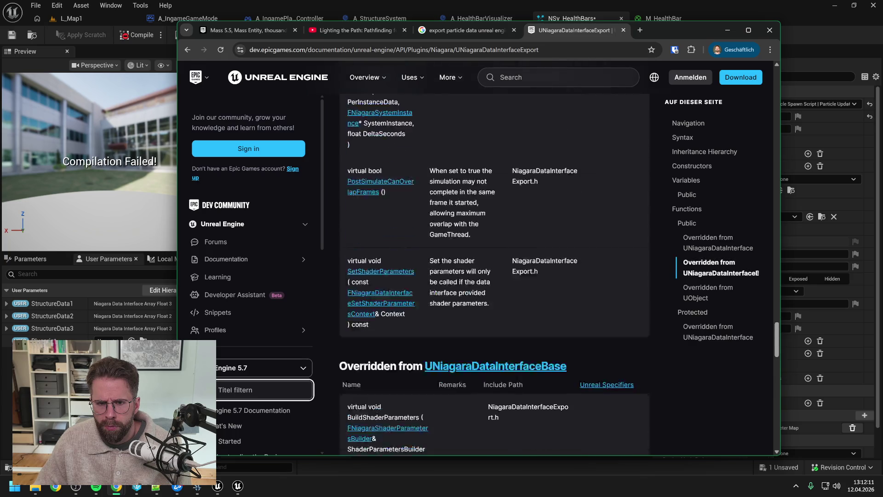
pyautogui.scroll(-5, 526, 231)
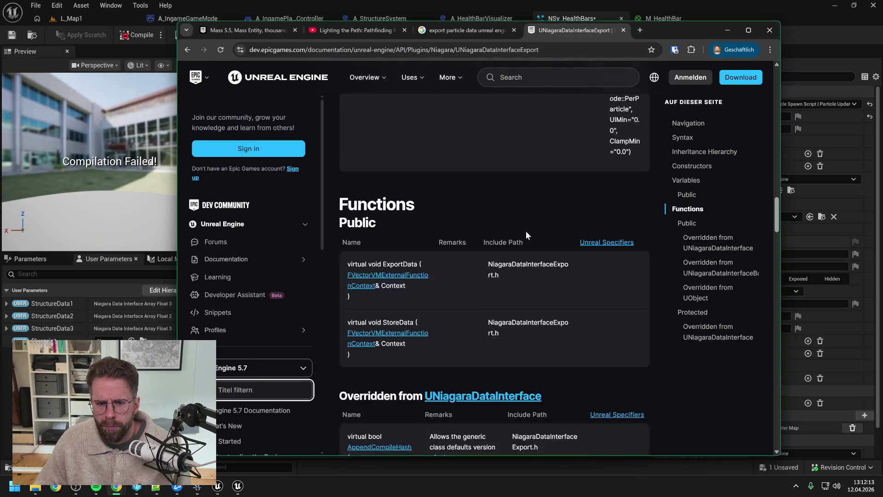
pyautogui.scroll(-2, 523, 228)
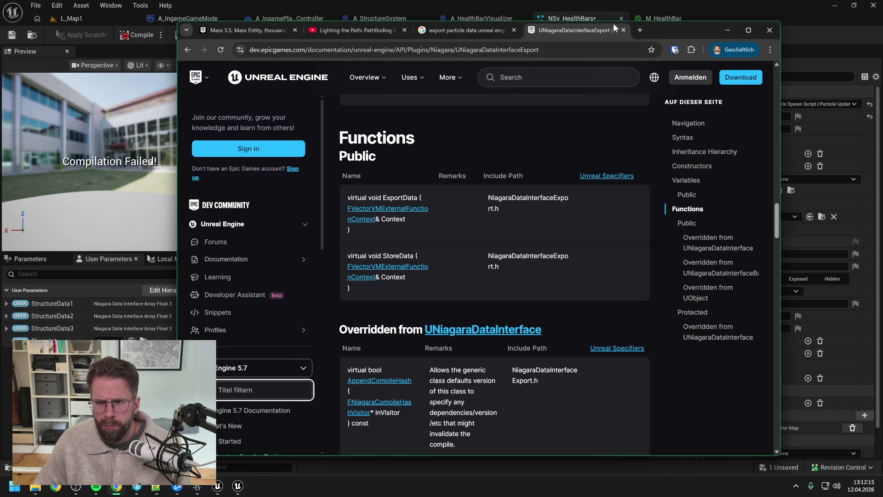
pyautogui.hotkey('alt', 'Tab')
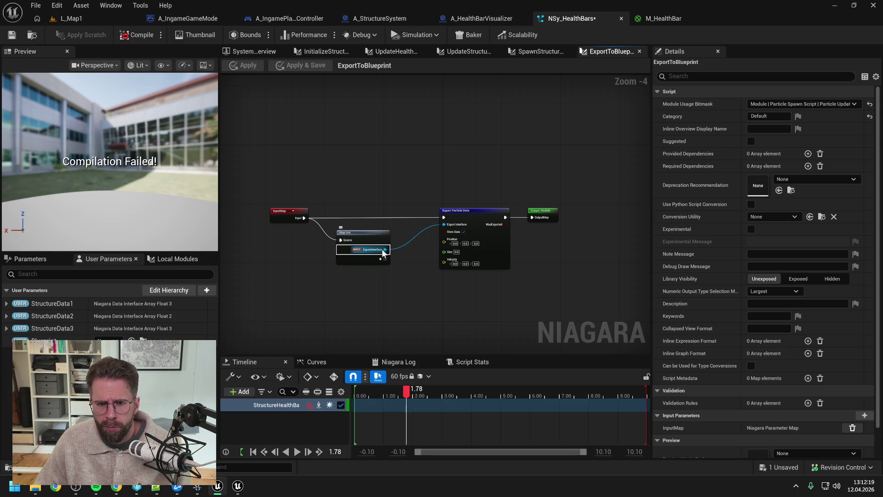
# Add a new Export Particle Data node from Map Get's ExportInterface pin
pyautogui.moveTo(385, 250); pyautogui.dragTo(412, 280)
pyautogui.write('export')
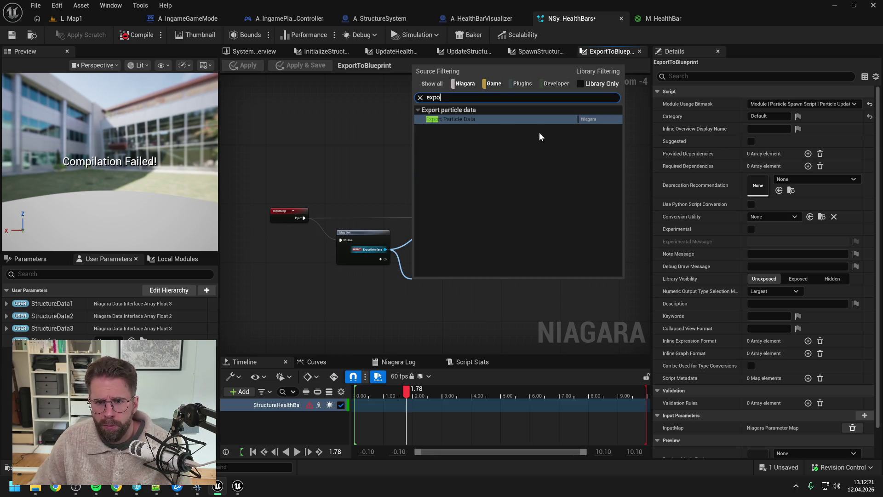
pyautogui.click(493, 122)
pyautogui.moveTo(461, 282); pyautogui.dragTo(480, 283)
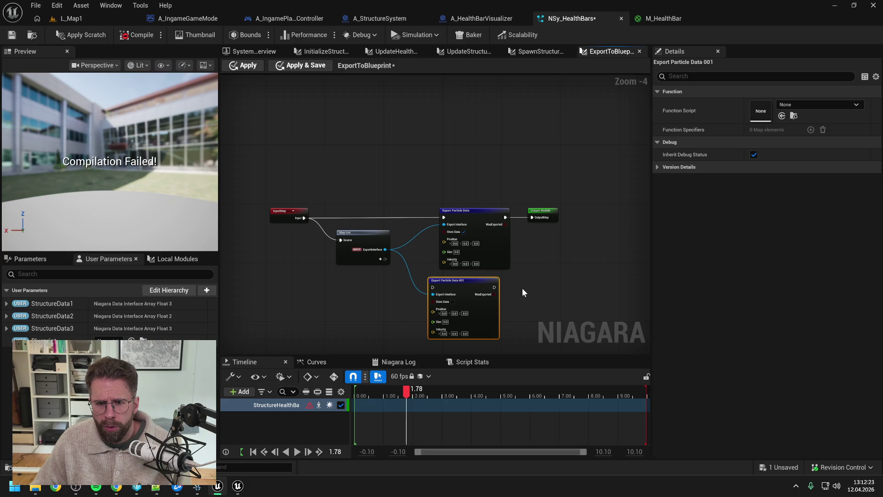
pyautogui.click(536, 294)
pyautogui.scroll(1, 508, 272)
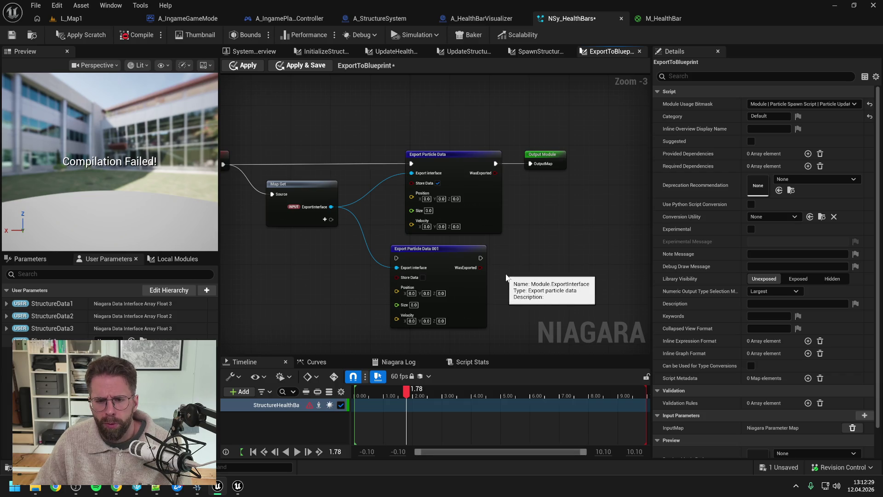
pyautogui.click(460, 256)
pyautogui.moveTo(532, 250); pyautogui.dragTo(587, 246)
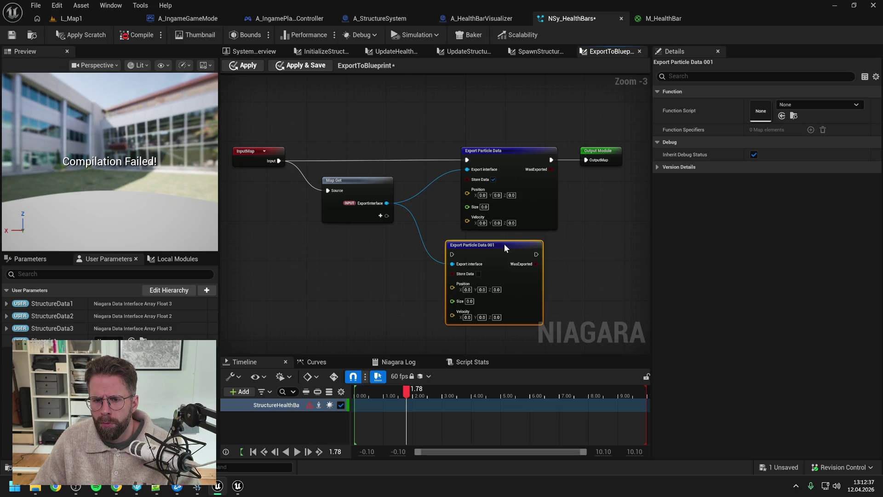
# Delete the old export node, enable Store Data on Export Particle Data 001, and wire it between the maps
pyautogui.click(501, 152)
pyautogui.press('Delete')
pyautogui.click(479, 272)
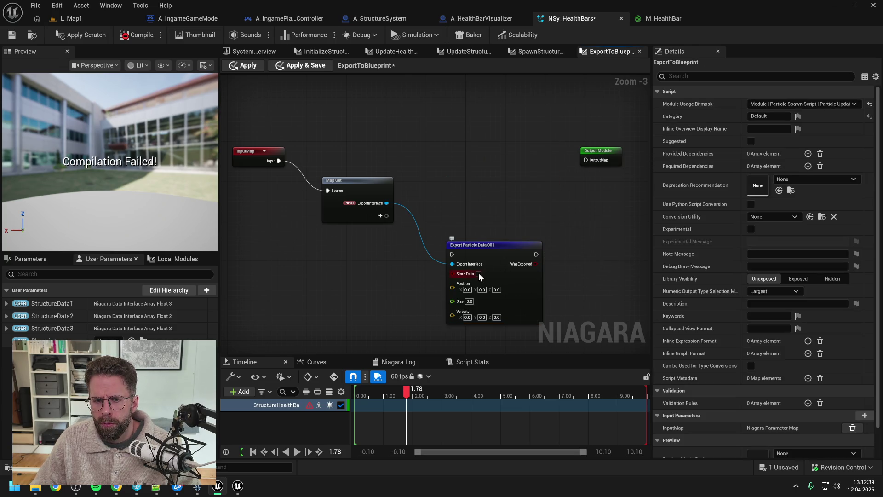
pyautogui.moveTo(479, 272)
pyautogui.mouseDown()
pyautogui.moveTo(485, 167)
pyautogui.moveTo(474, 172)
pyautogui.mouseUp()
pyautogui.moveTo(286, 160); pyautogui.dragTo(446, 155)
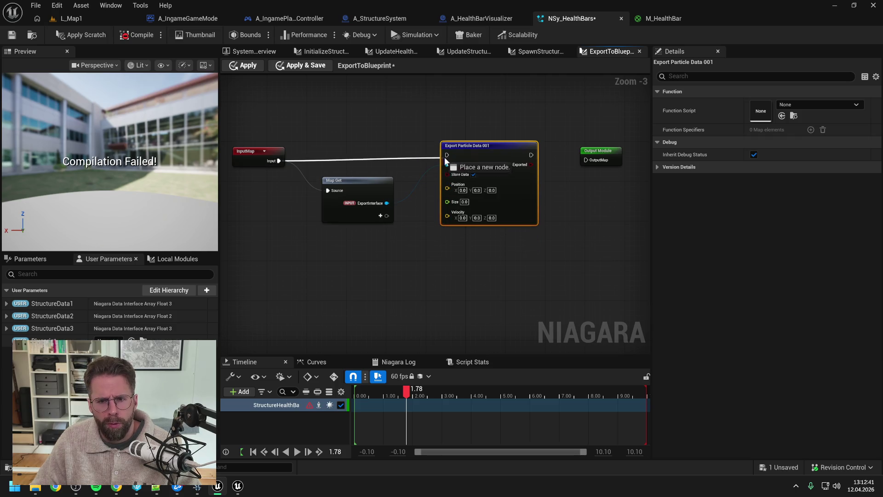
pyautogui.moveTo(531, 156); pyautogui.dragTo(586, 160)
pyautogui.moveTo(493, 142); pyautogui.dragTo(494, 147)
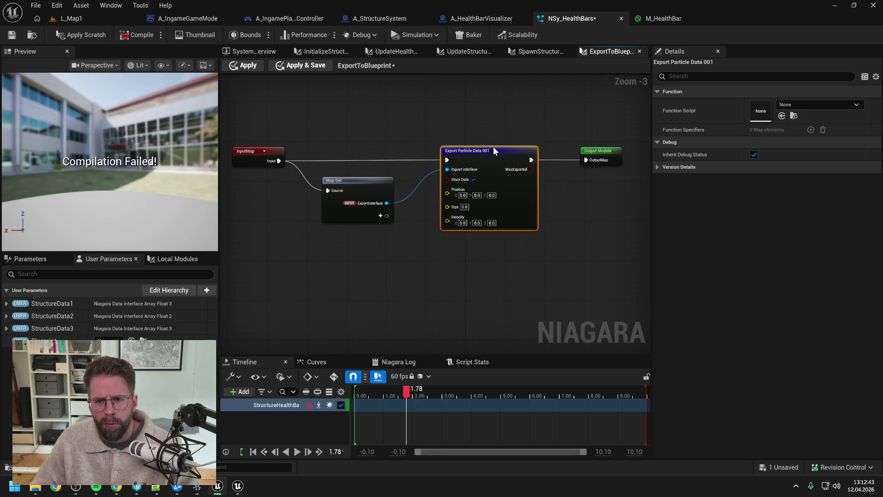
pyautogui.click(548, 130)
# Apply the ExportToBlueprint scratch changes and save NSy_HealthBars
pyautogui.click(82, 35)
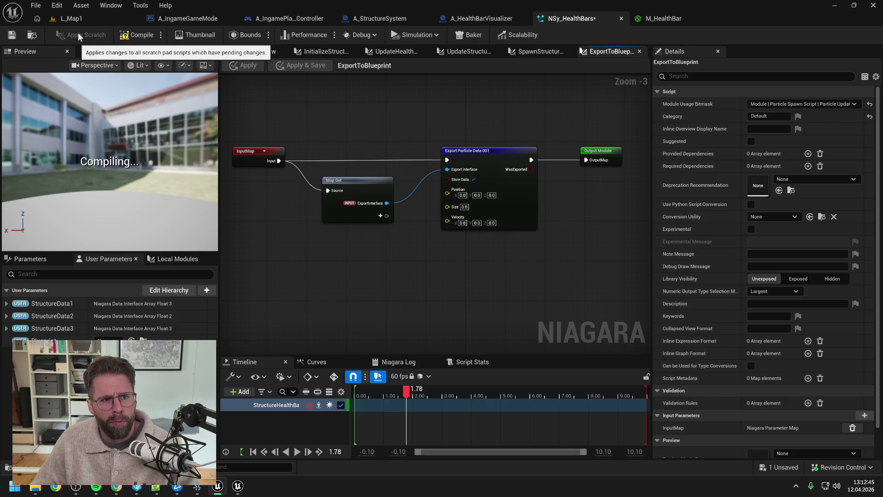
pyautogui.click(9, 36)
pyautogui.click(250, 52)
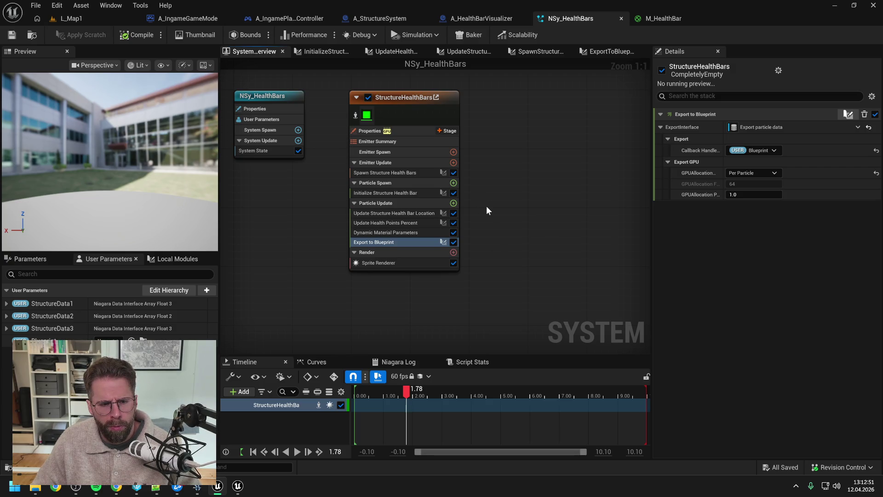
# Run and stop a Play test of L_Map1, then open A_StructureSystem's SpawnStructure graph
pyautogui.click(72, 20)
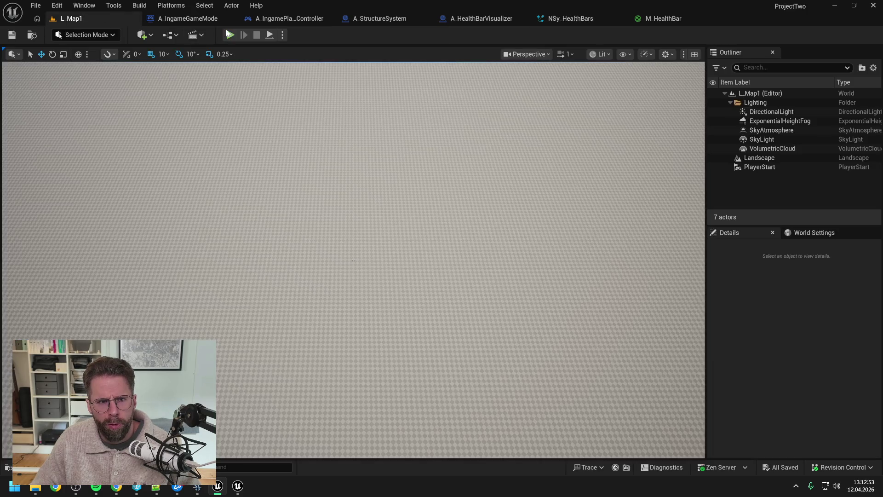
pyautogui.hotkey('alt', 'p')
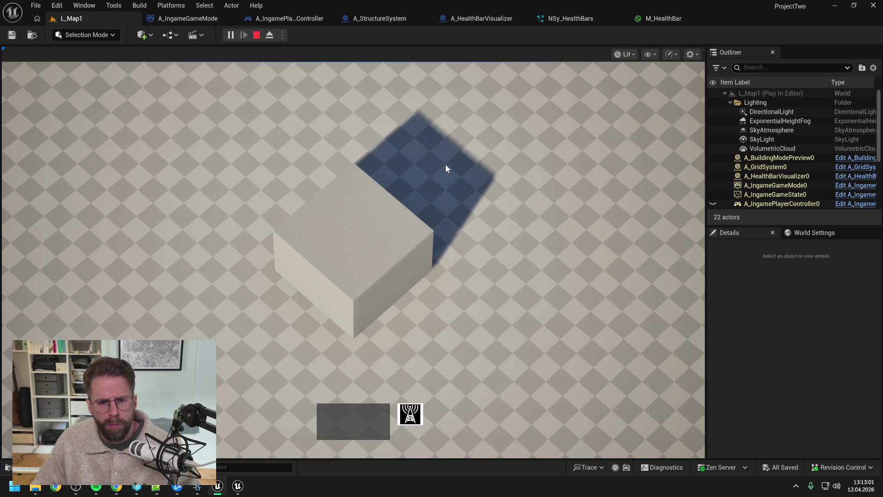
pyautogui.press('Escape')
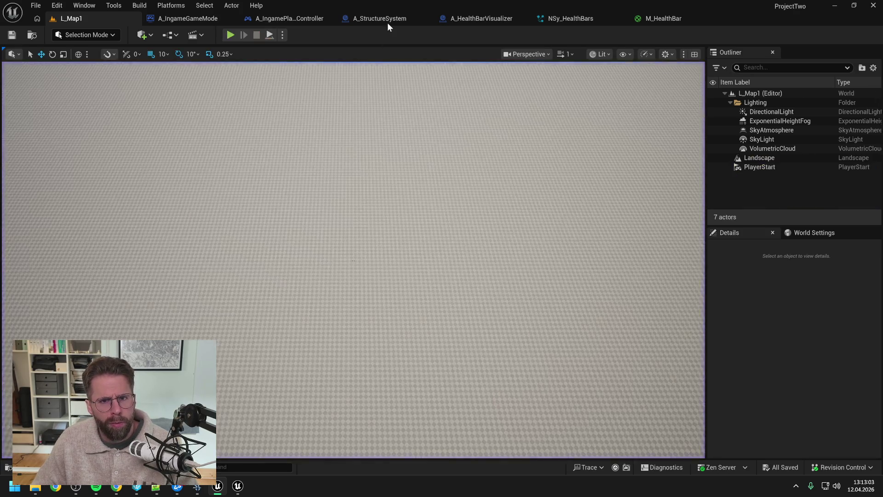
pyautogui.click(389, 18)
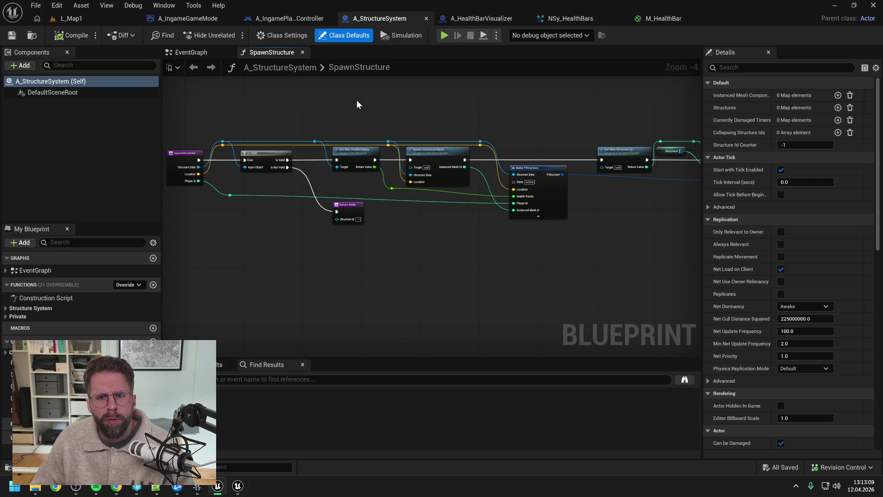
# Look over NSy_HealthBars and the A_HealthBarVisualizer event graph
pyautogui.click(563, 20)
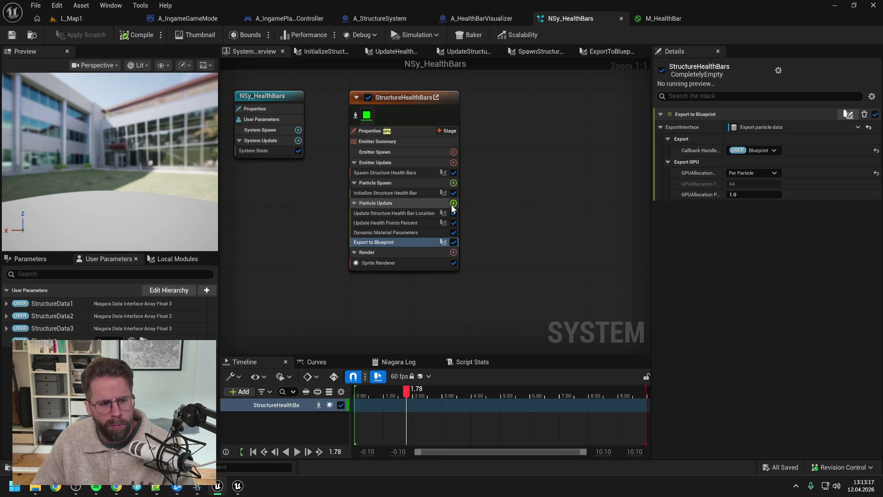
pyautogui.click(286, 231)
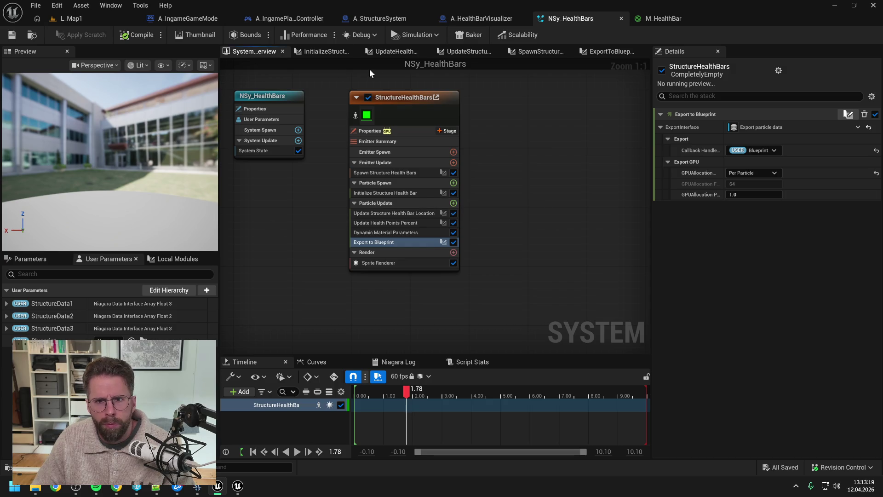
pyautogui.click(467, 18)
pyautogui.scroll(2, 420, 122)
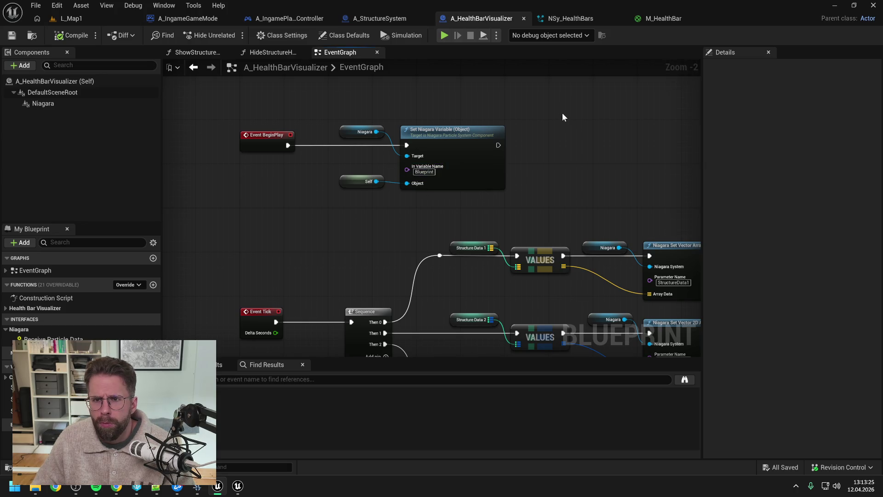
pyautogui.click(571, 19)
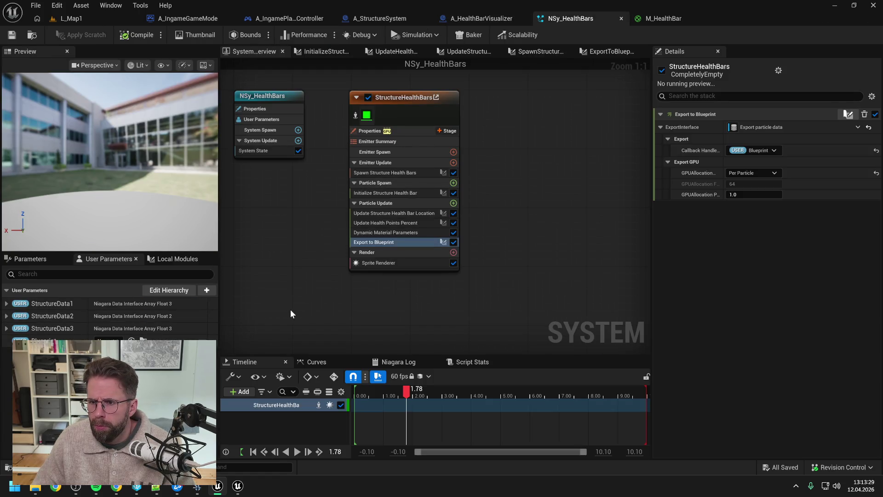
# Set the export Callback Handle to the Blueprint user parameter and save the system
pyautogui.click(751, 151)
pyautogui.click(754, 173)
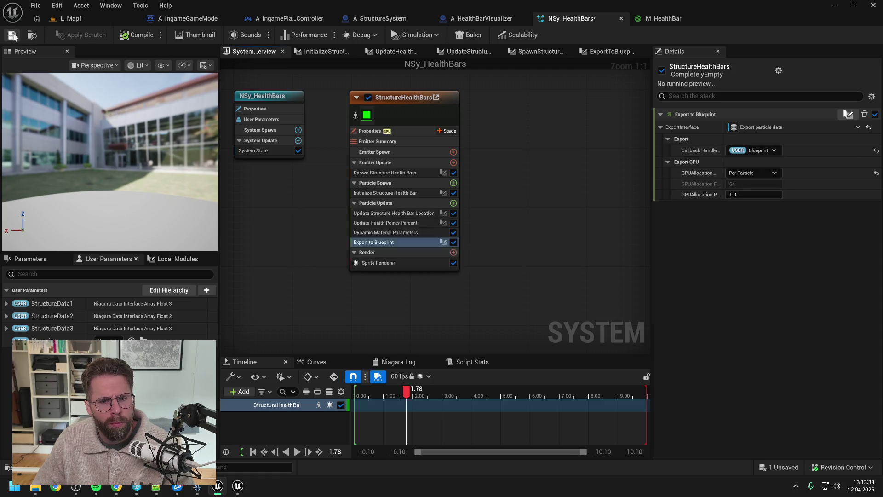
pyautogui.hotkey('ctrl', 's')
# Open the ExportToBlueprint module script, then run and stop a Play test of L_Map1
pyautogui.doubleClick(414, 242)
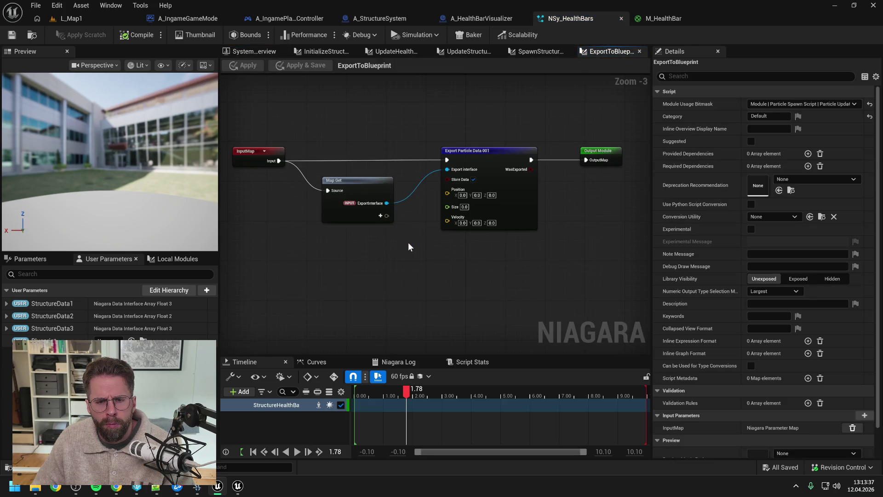
pyautogui.click(79, 24)
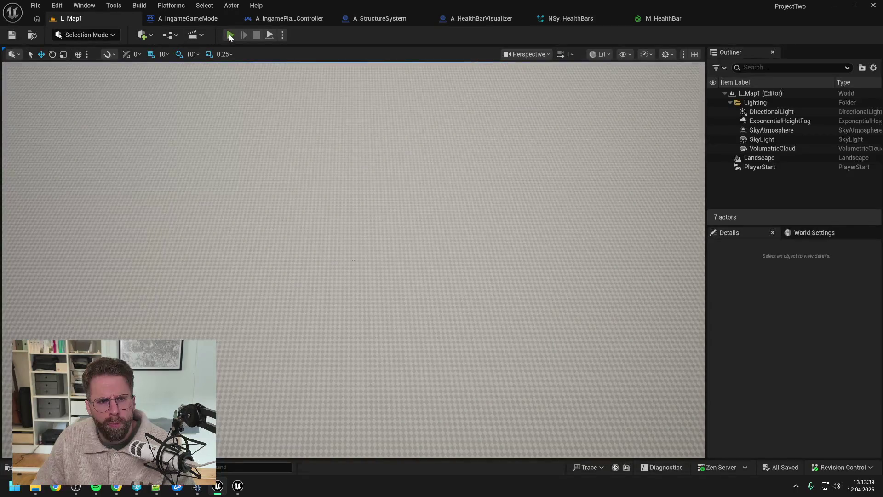
pyautogui.hotkey('alt', 'p')
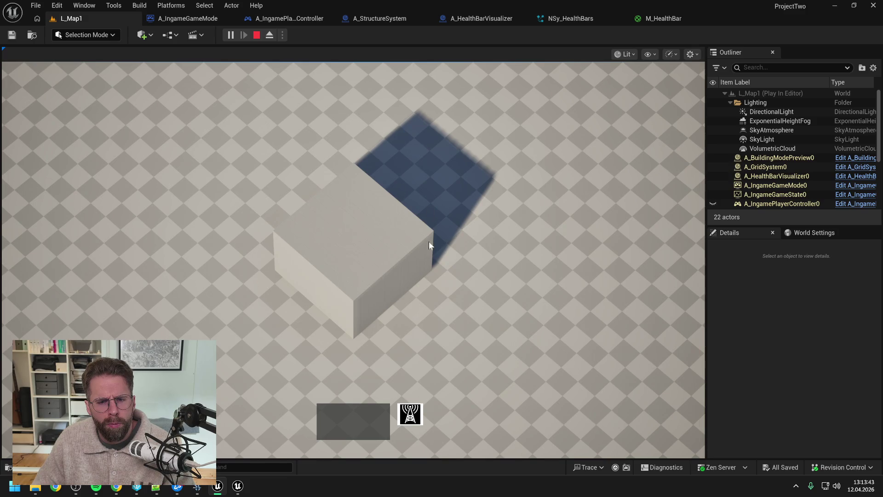
pyautogui.press('Escape')
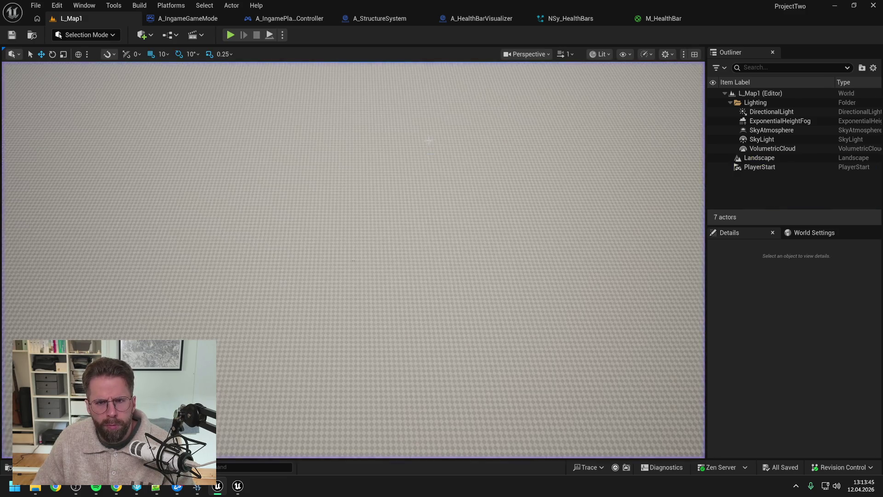
# In A_HealthBarVisualizer, bring the Event Receive Particle Data chain into view
pyautogui.click(504, 18)
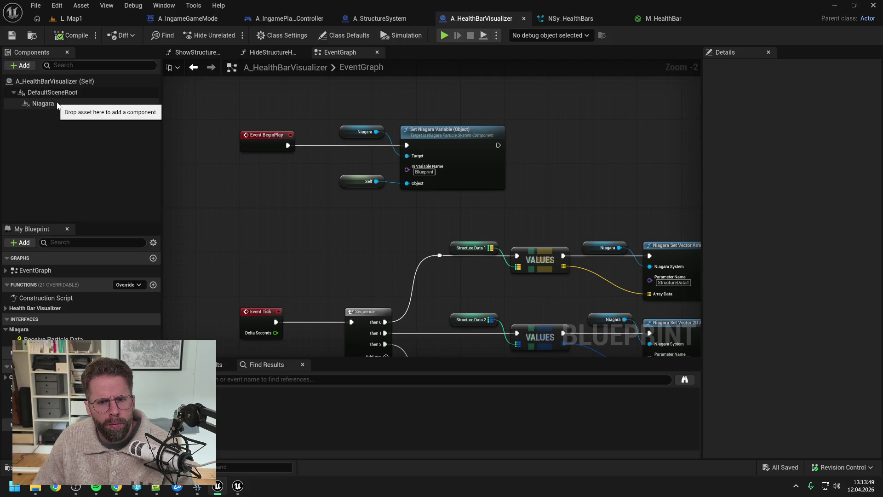
pyautogui.moveTo(316, 253); pyautogui.dragTo(305, 174)
pyautogui.scroll(-1, 305, 173)
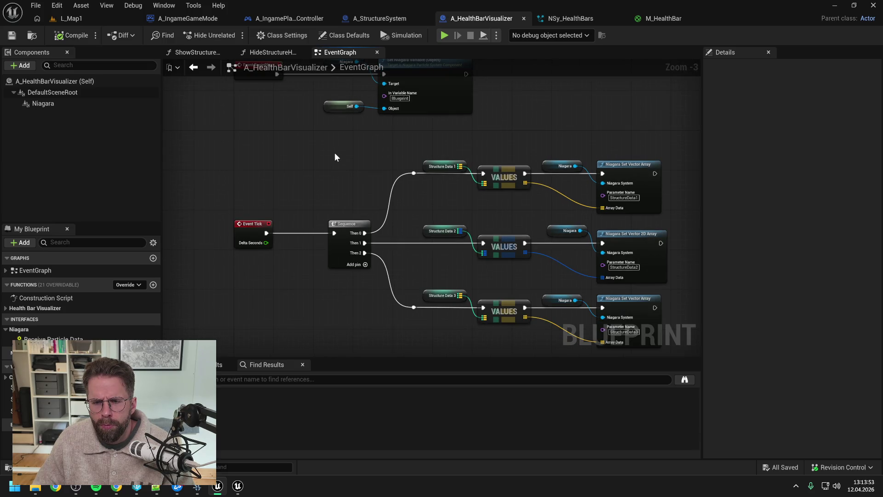
pyautogui.moveTo(335, 154); pyautogui.dragTo(344, 209)
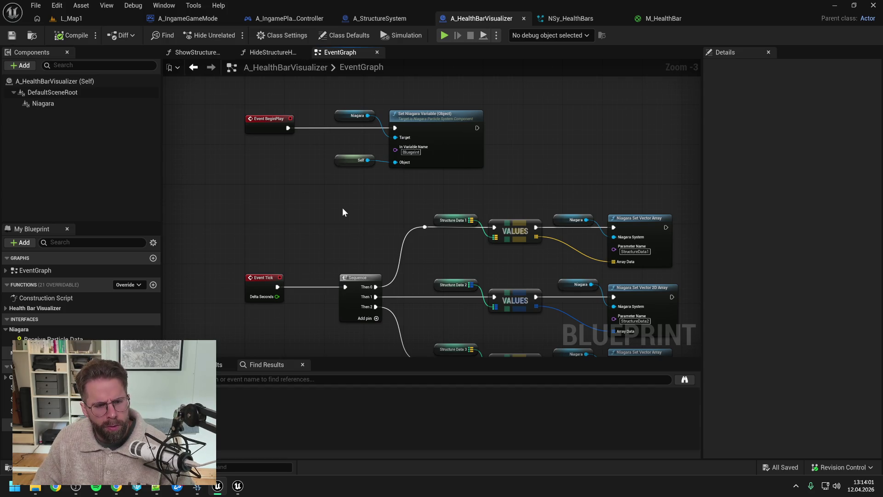
pyautogui.doubleClick(53, 339)
pyautogui.moveTo(353, 268); pyautogui.dragTo(241, 287)
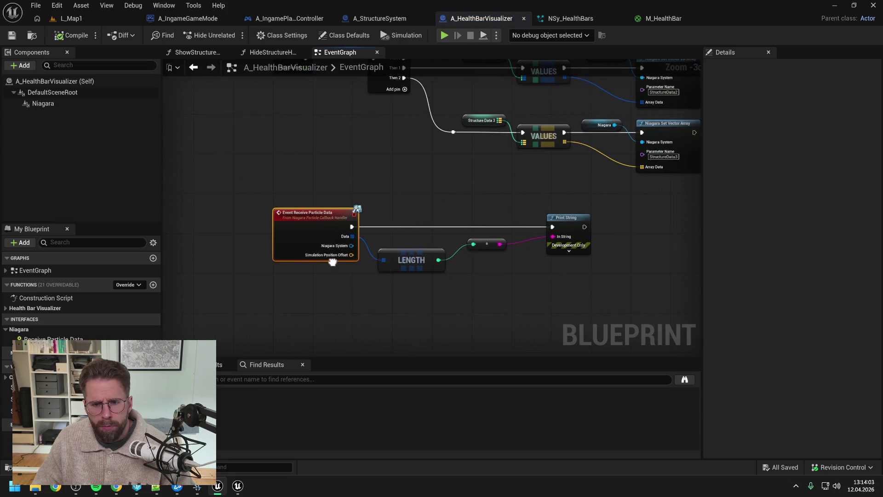
pyautogui.moveTo(419, 201); pyautogui.dragTo(389, 196)
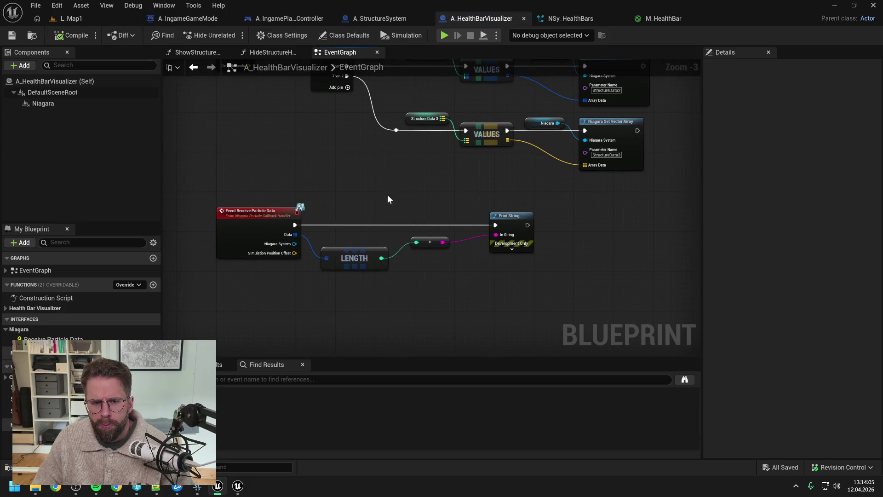
pyautogui.moveTo(353, 260); pyautogui.dragTo(364, 255)
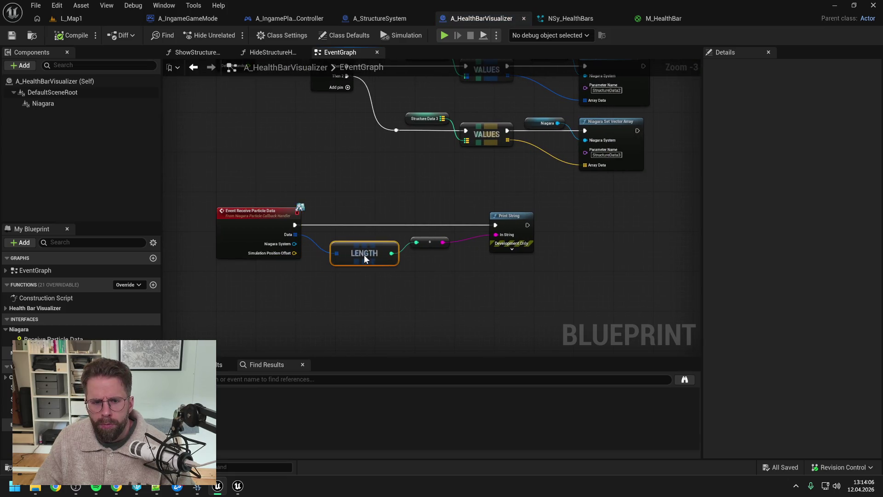
# Put an F9 breakpoint on the Print String node and return to L_Map1
pyautogui.click(506, 216)
pyautogui.press('F9')
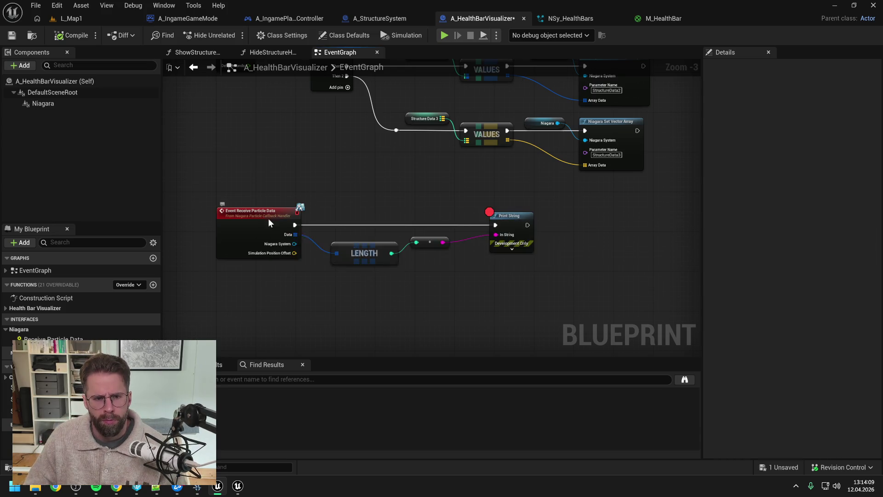
pyautogui.click(269, 218)
pyautogui.click(69, 18)
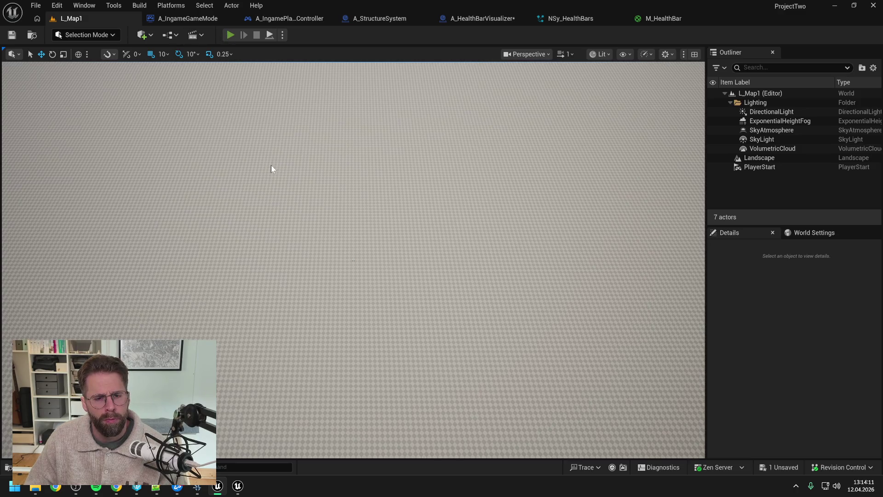
# Play L_Map1 to hit the Print String breakpoint, then go back to NSy_HealthBars
pyautogui.hotkey('alt', 'p')
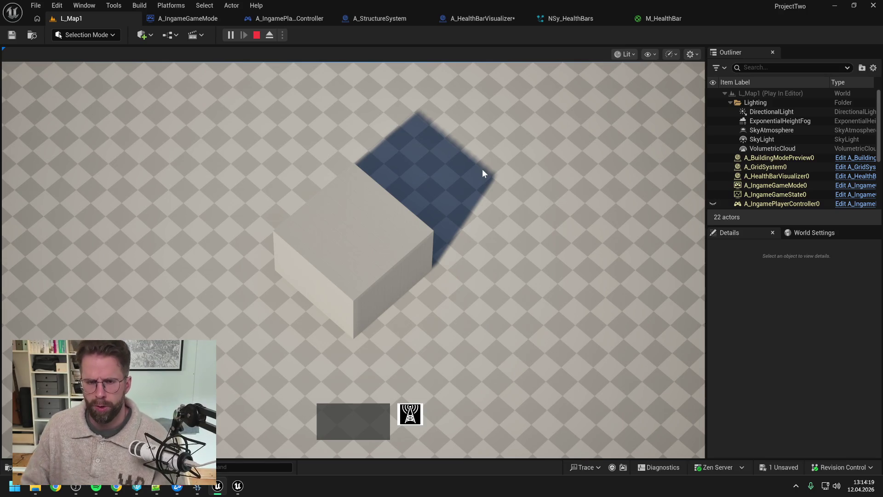
pyautogui.click(553, 21)
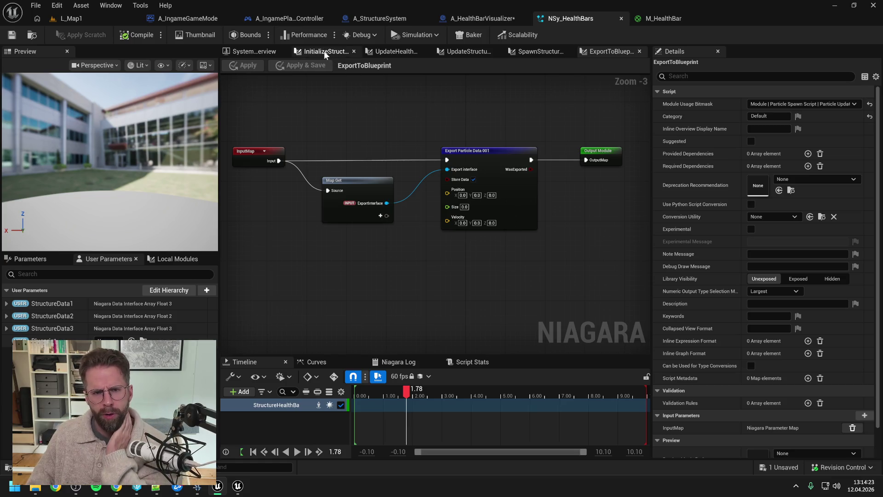
# Add Spawn Burst Instantaneous to Emitter Update, fix its Emitter State dependency, then disable it
pyautogui.click(269, 53)
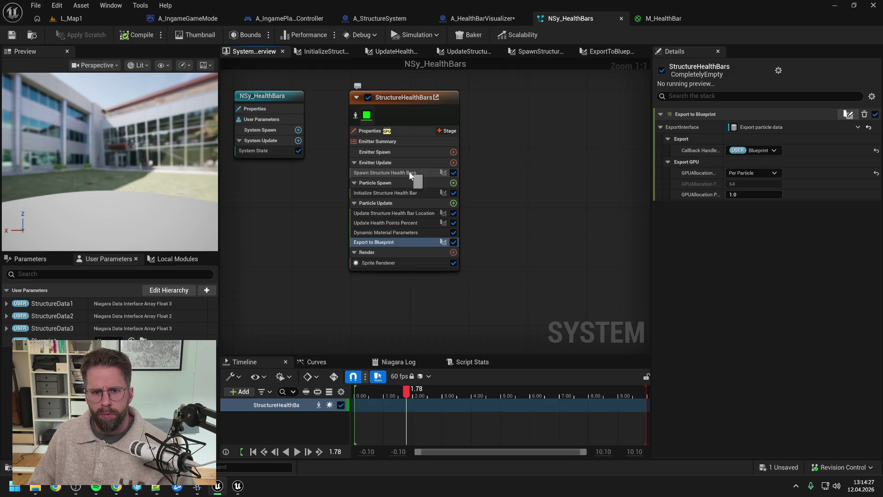
pyautogui.click(454, 164)
pyautogui.write('spawn bur')
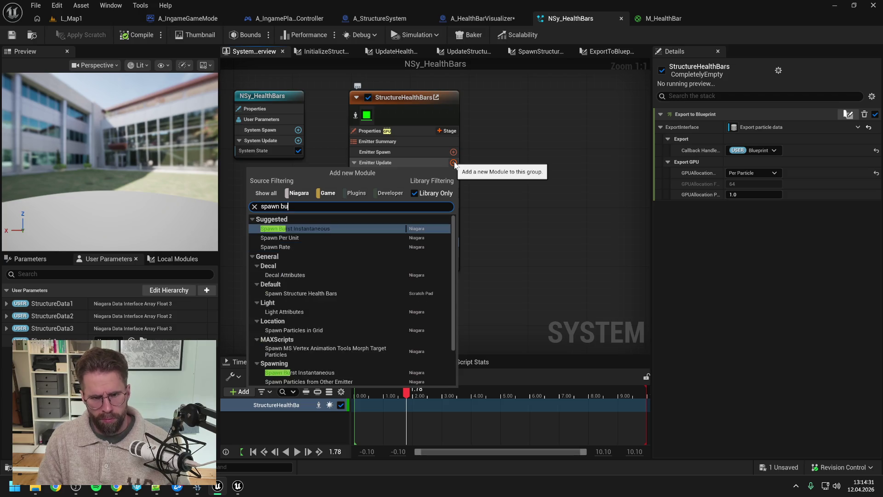
pyautogui.click(362, 229)
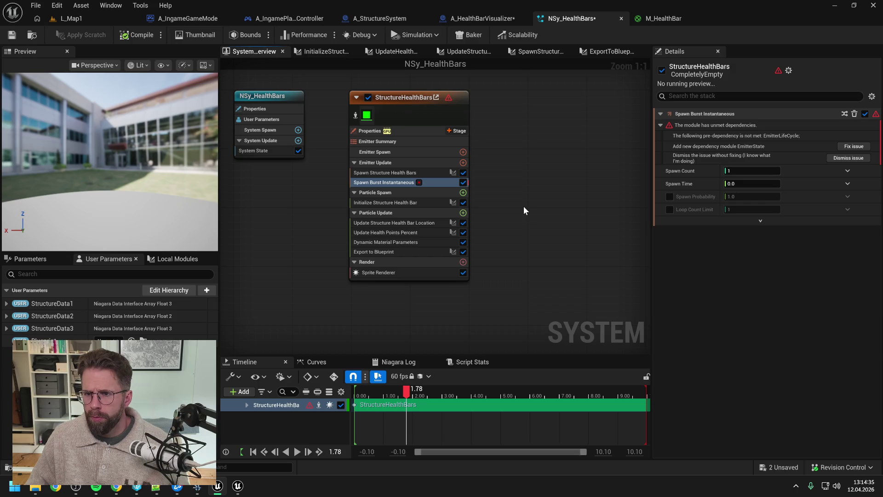
pyautogui.click(854, 146)
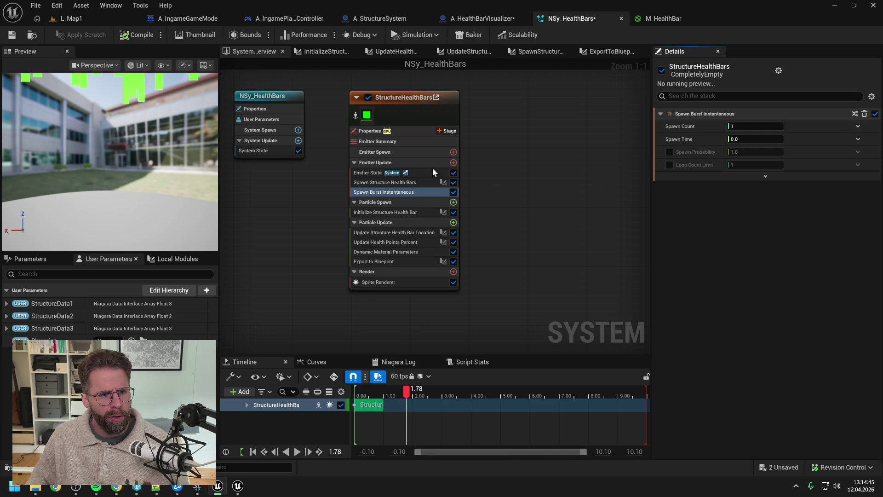
pyautogui.click(453, 192)
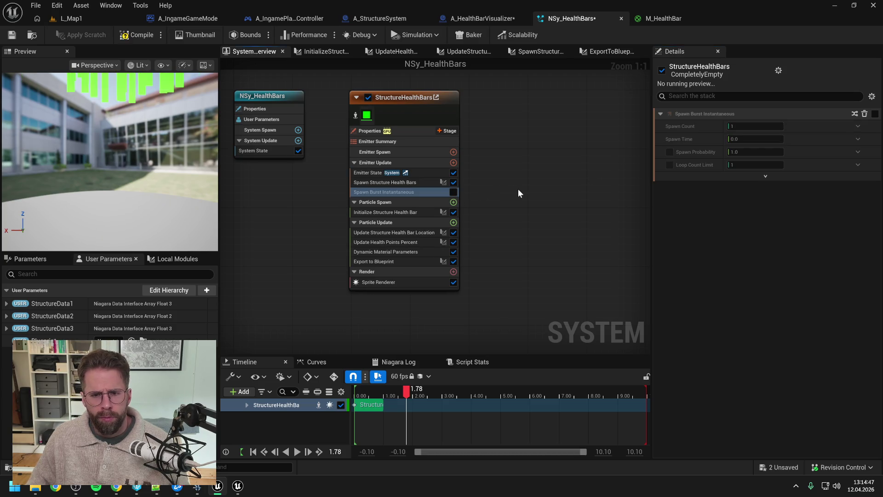
# Save NSy_HealthBars, play L_Map1 past the breakpoint, stop, and return to the system
pyautogui.click(13, 35)
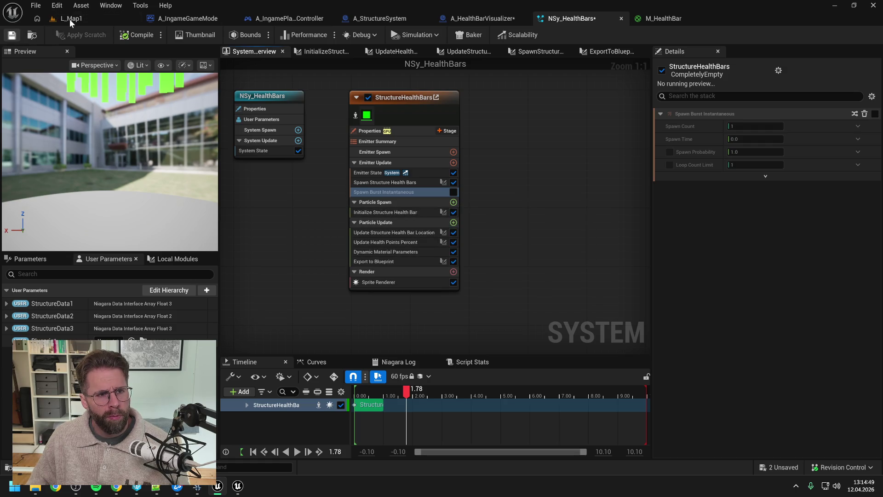
pyautogui.click(69, 18)
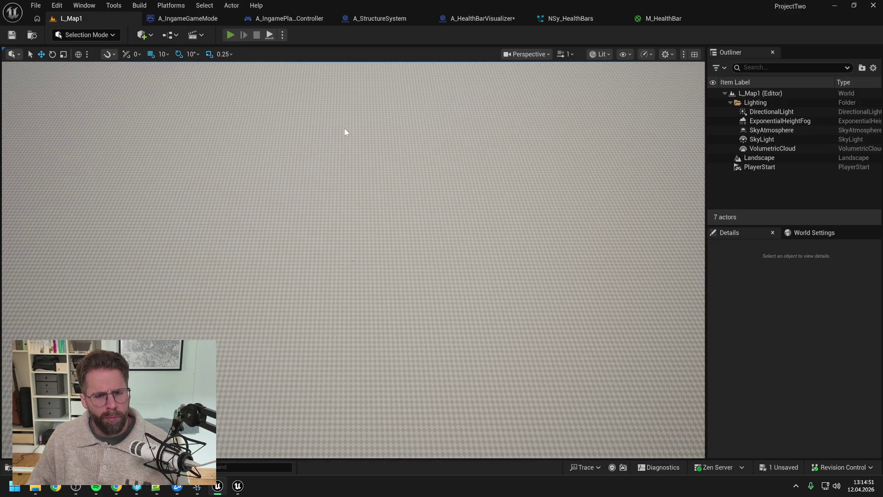
pyautogui.hotkey('alt', 'p')
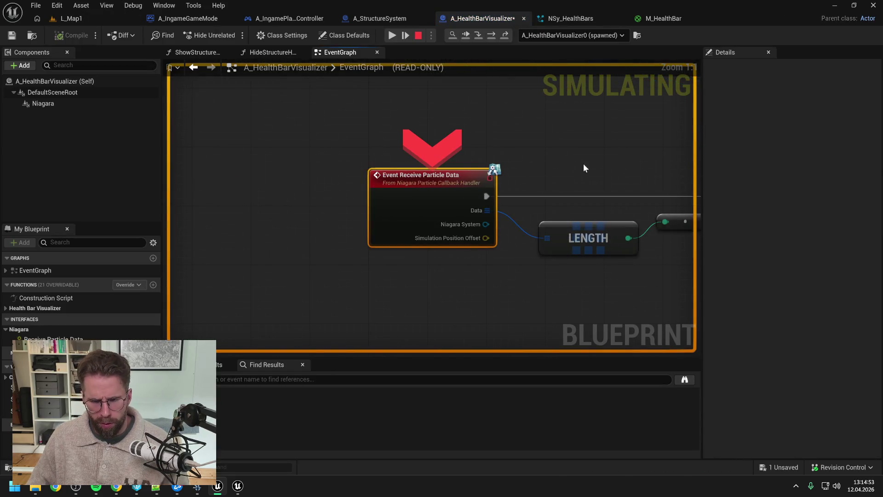
pyautogui.click(392, 35)
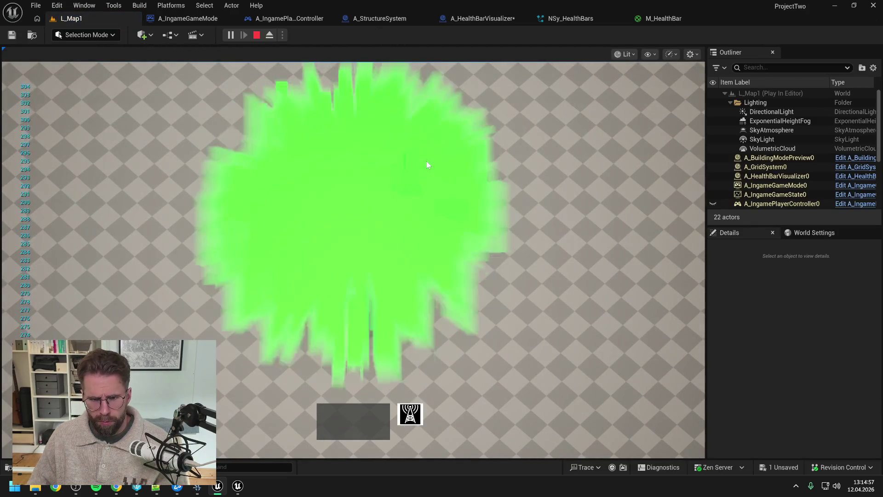
pyautogui.press('Escape')
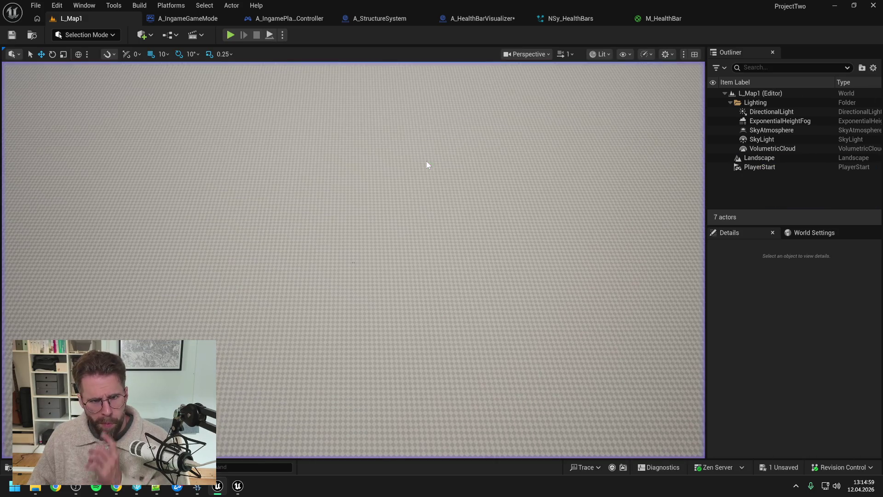
pyautogui.click(585, 18)
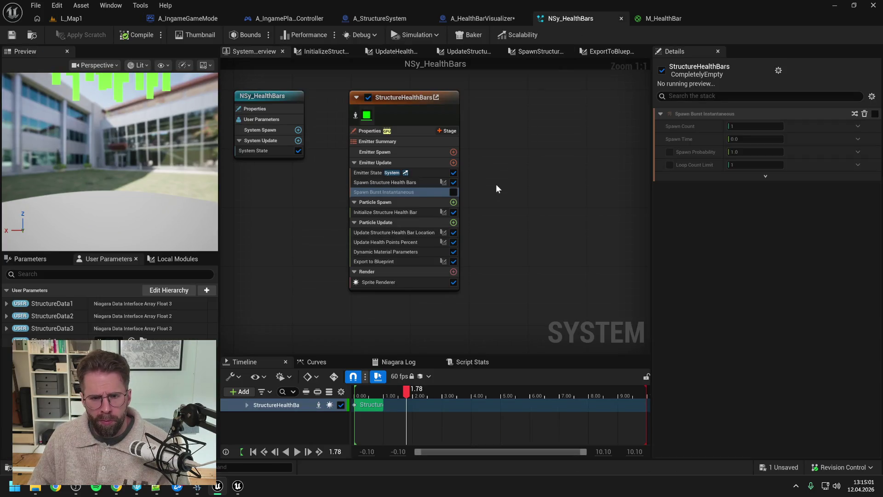
# Delete Spawn Burst Instantaneous and feed the array Length into Make Spawn Info's Count
pyautogui.click(404, 191)
pyautogui.press('Delete')
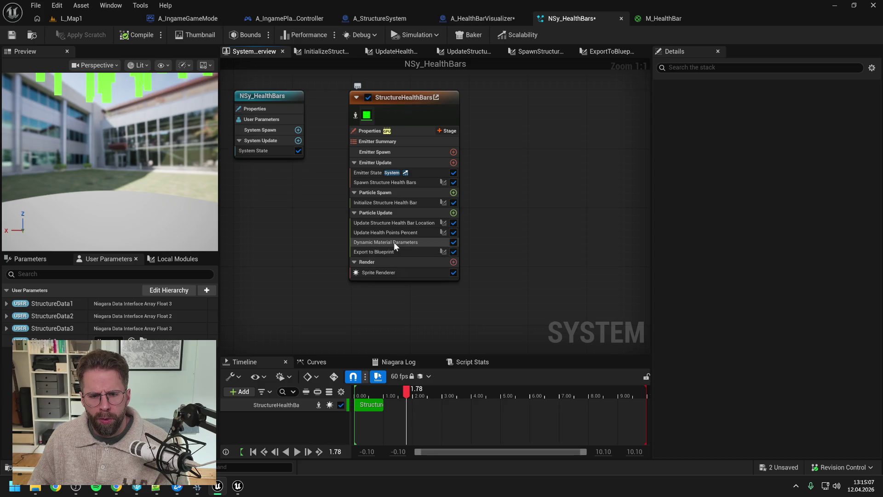
pyautogui.doubleClick(396, 183)
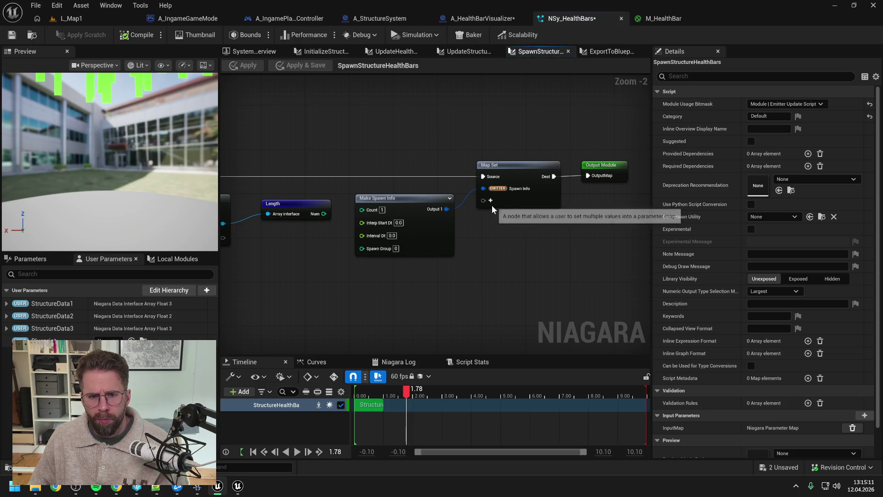
pyautogui.moveTo(339, 189)
pyautogui.mouseDown()
pyautogui.moveTo(419, 192)
pyautogui.moveTo(442, 211)
pyautogui.mouseUp()
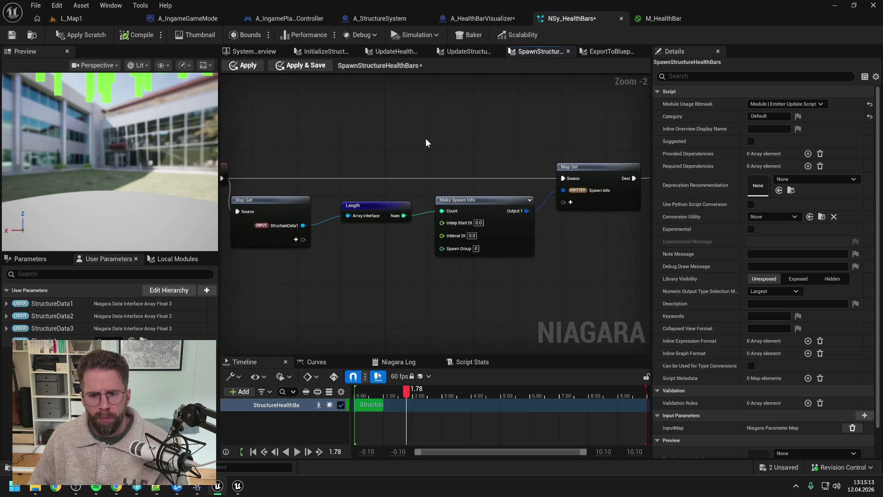
pyautogui.click(73, 39)
# Run and stop another Play test of L_Map1
pyautogui.click(82, 18)
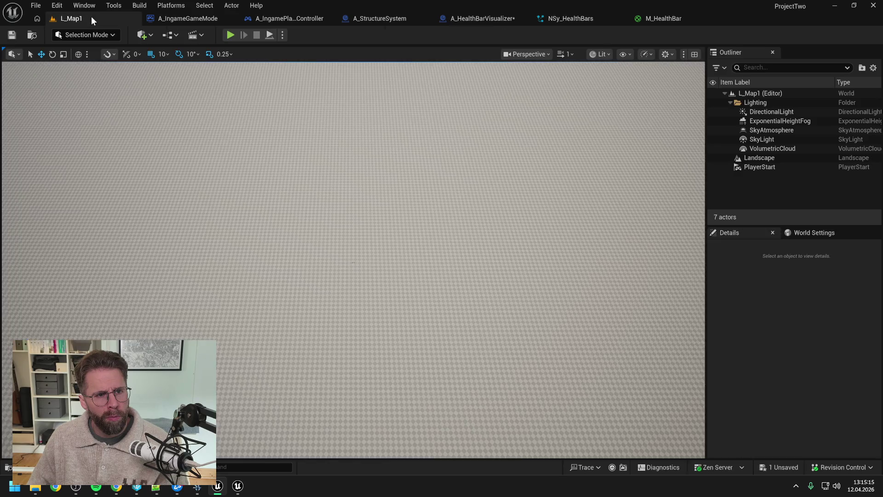
pyautogui.hotkey('alt', 'p')
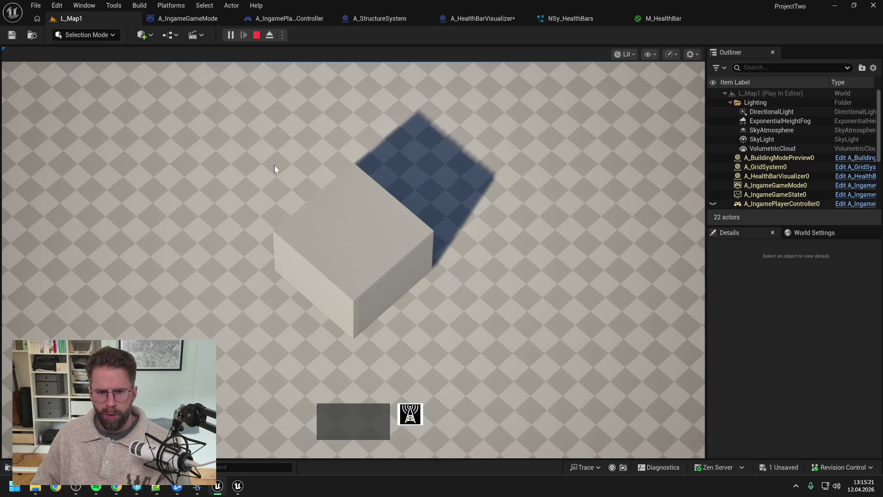
pyautogui.press('Escape')
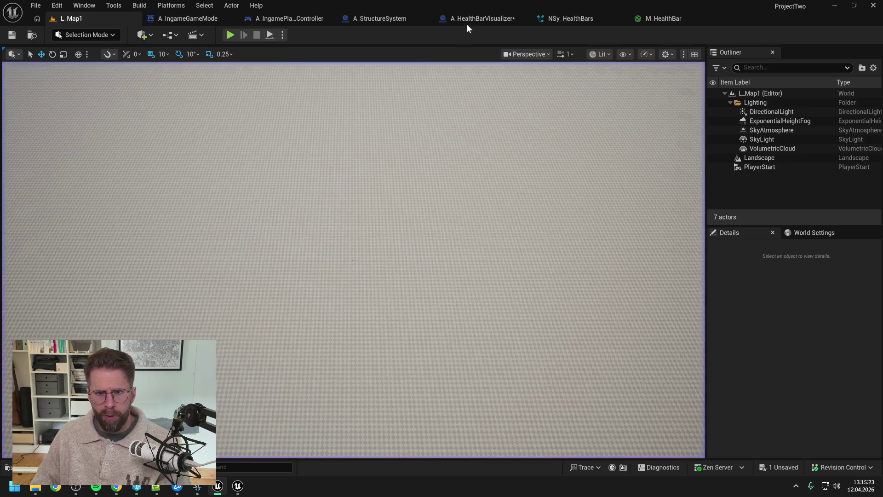
# Review A_HealthBarVisualizer, A_StructureSystem and the Spawn Structure Health Bars script
pyautogui.click(467, 23)
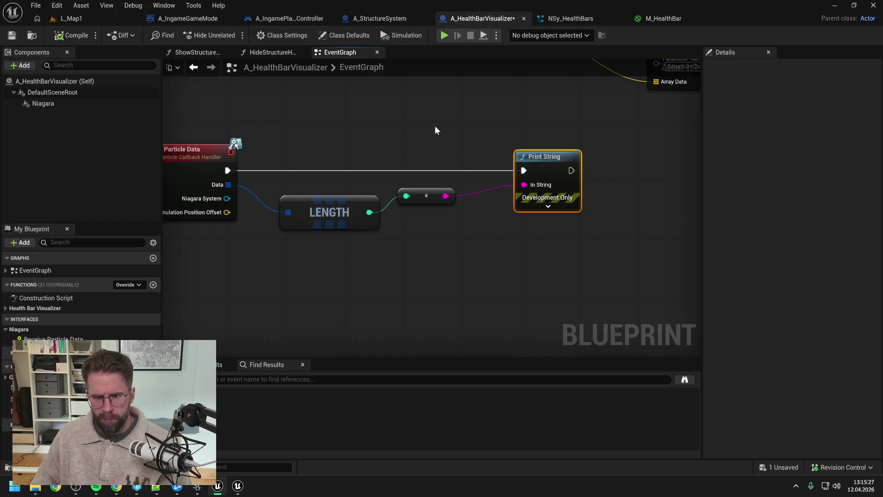
pyautogui.click(388, 18)
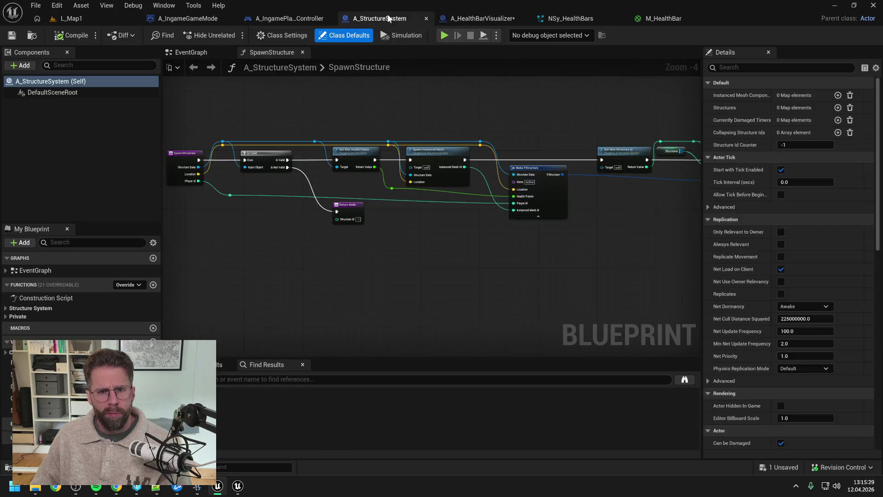
pyautogui.click(577, 19)
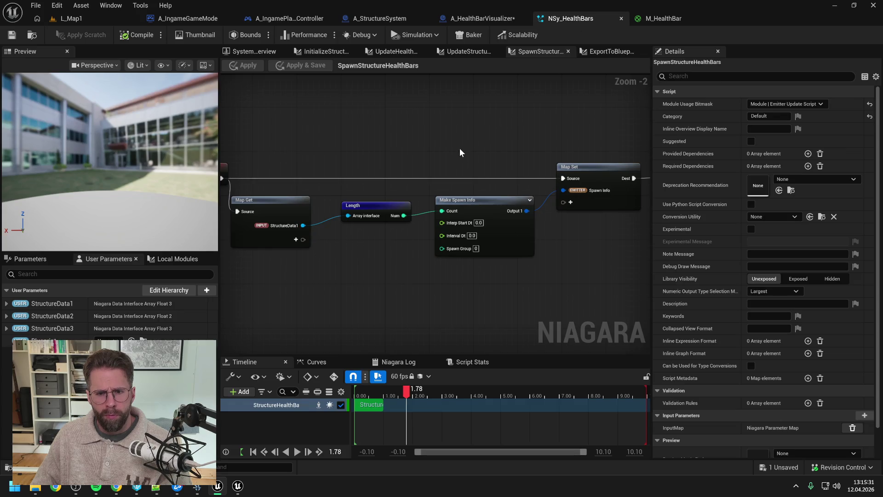
pyautogui.scroll(-1, 459, 148)
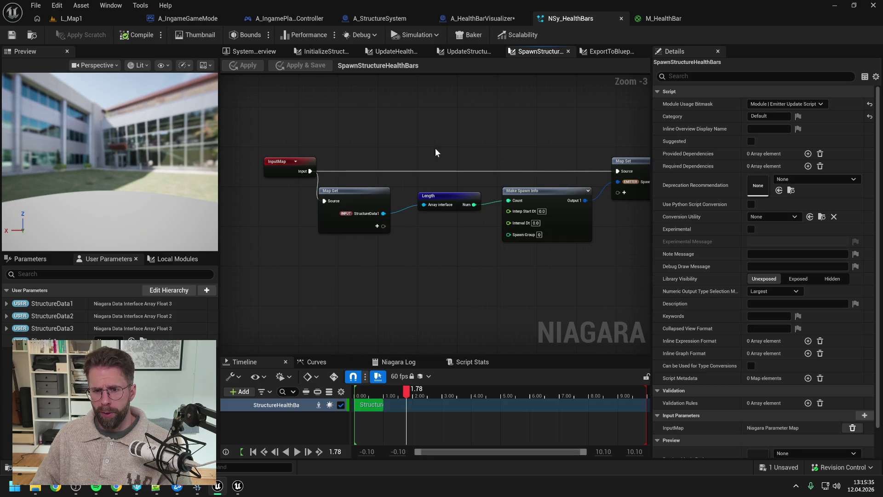
pyautogui.moveTo(436, 149); pyautogui.dragTo(447, 143)
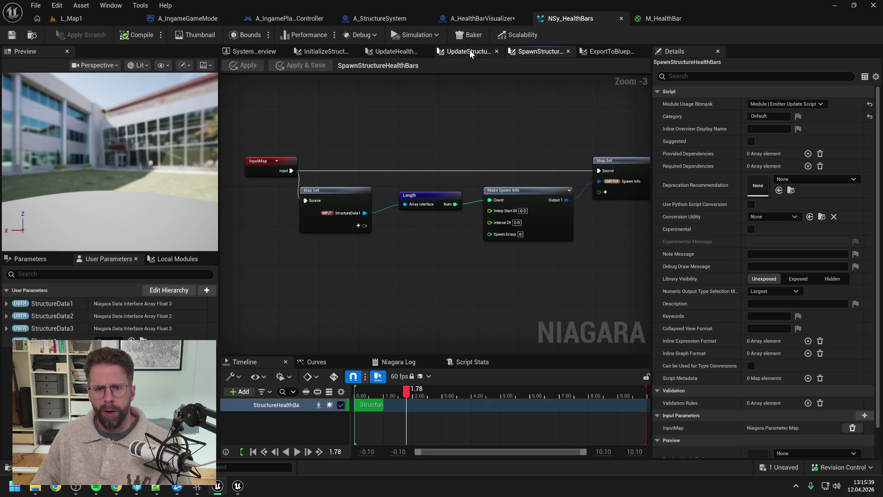
pyautogui.click(247, 51)
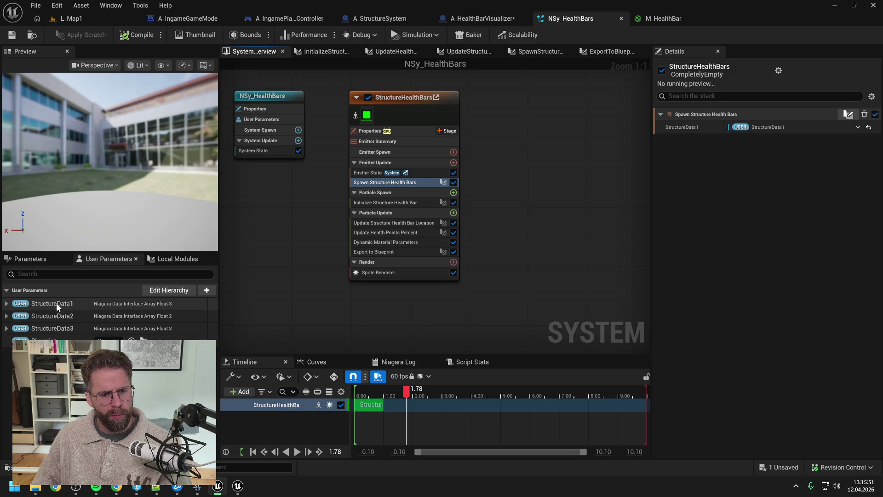
# Inspect StructureData1's float data under its Advanced section, collapse it, and return to L_Map1
pyautogui.click(7, 304)
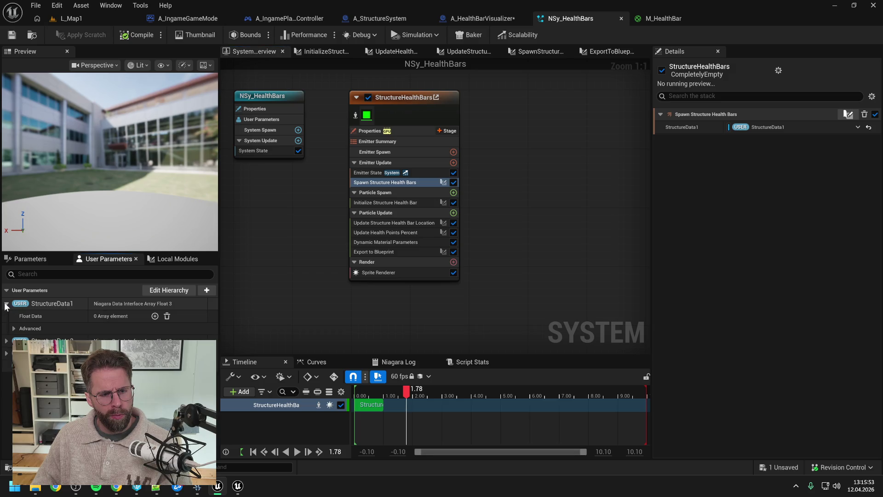
pyautogui.click(6, 304)
pyautogui.click(7, 304)
pyautogui.click(13, 328)
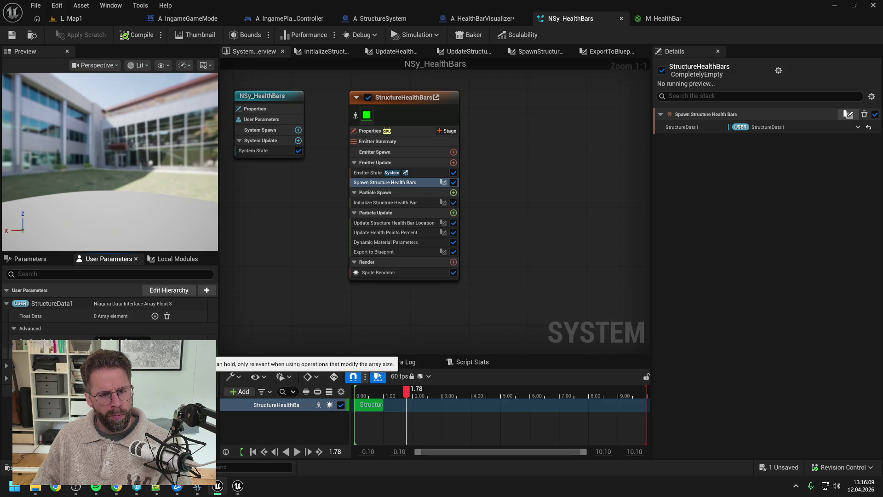
pyautogui.click(14, 328)
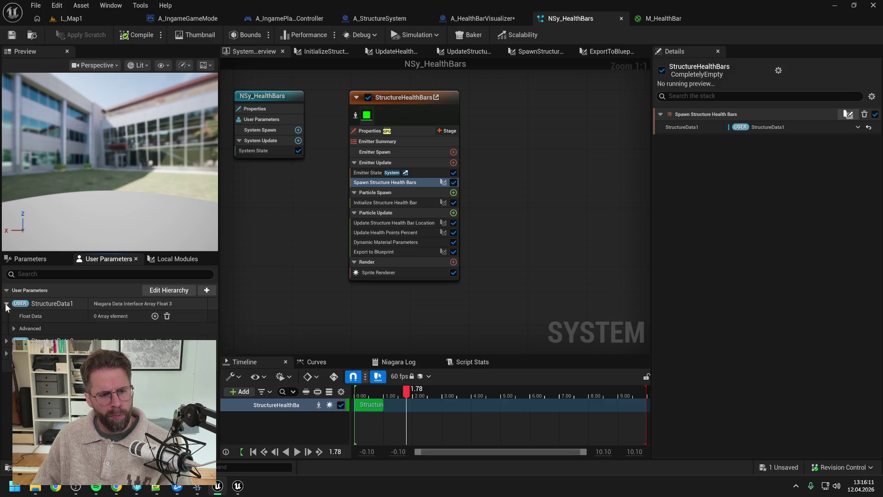
pyautogui.click(6, 304)
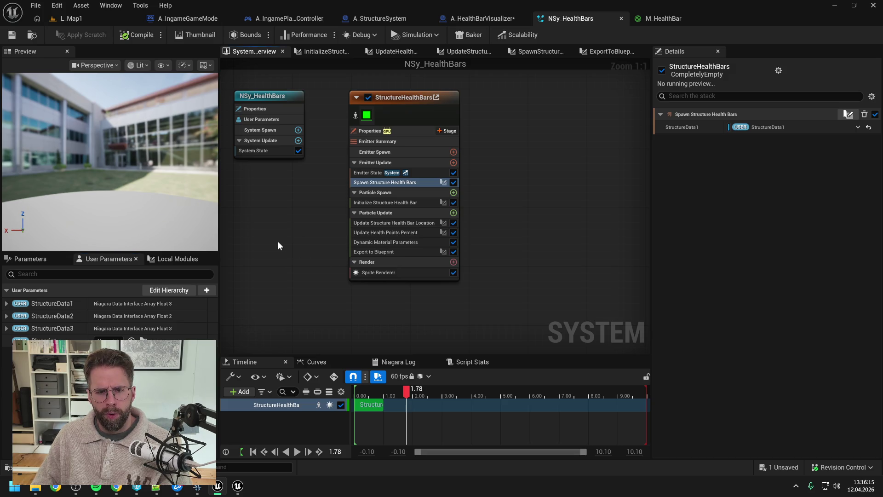
pyautogui.click(74, 21)
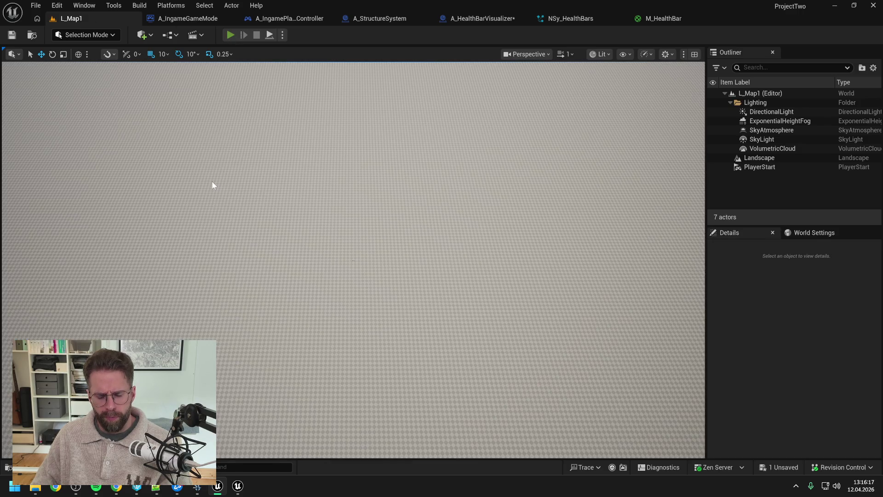
# Play-test L_Map1, then wire Make Vector 2D into SpriteSize in Initialize Structure Health Bar and save
pyautogui.hotkey('alt', 'p')
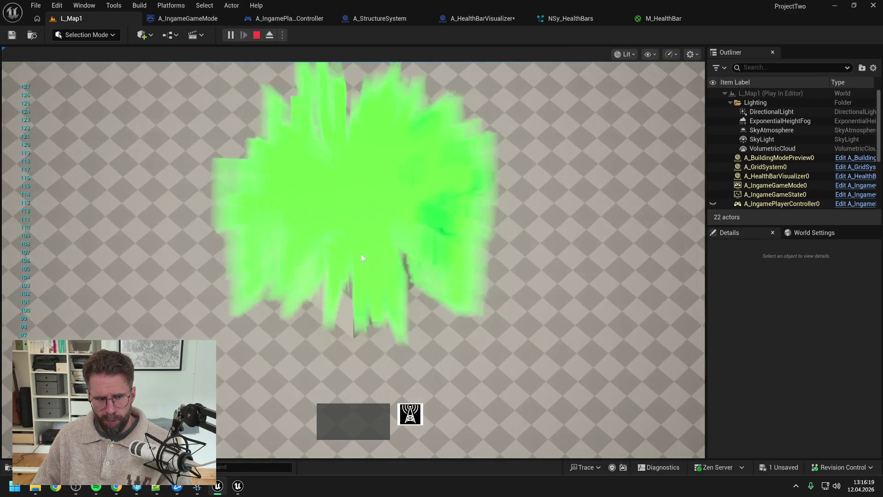
pyautogui.press('Escape')
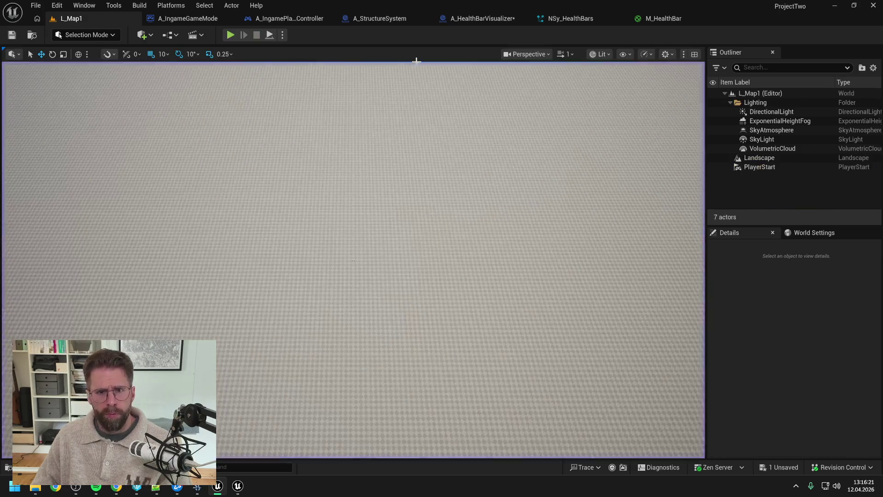
pyautogui.click(460, 18)
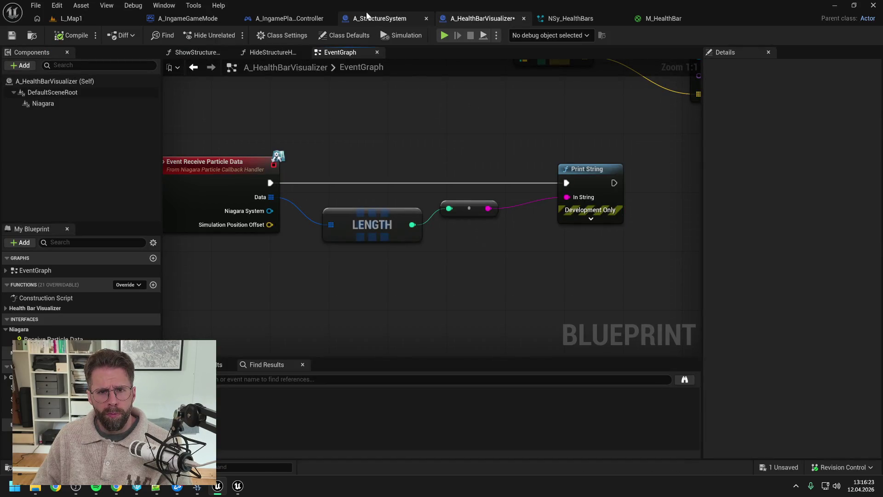
pyautogui.click(572, 17)
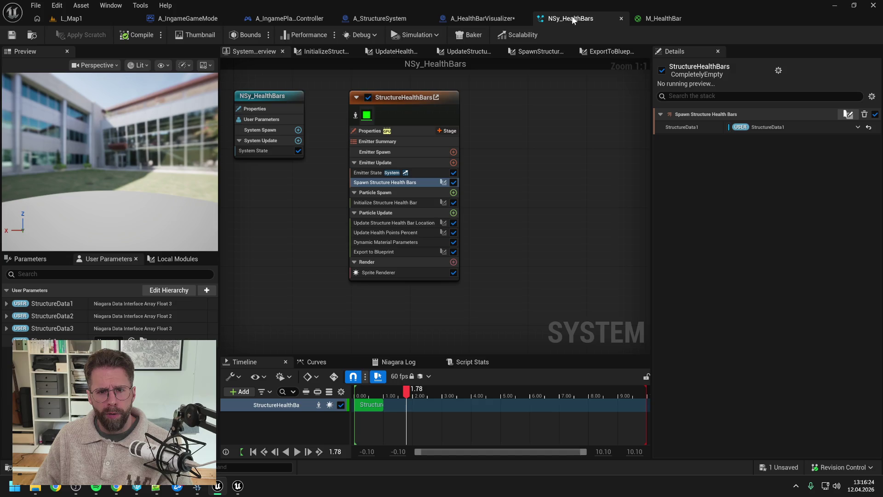
pyautogui.doubleClick(399, 203)
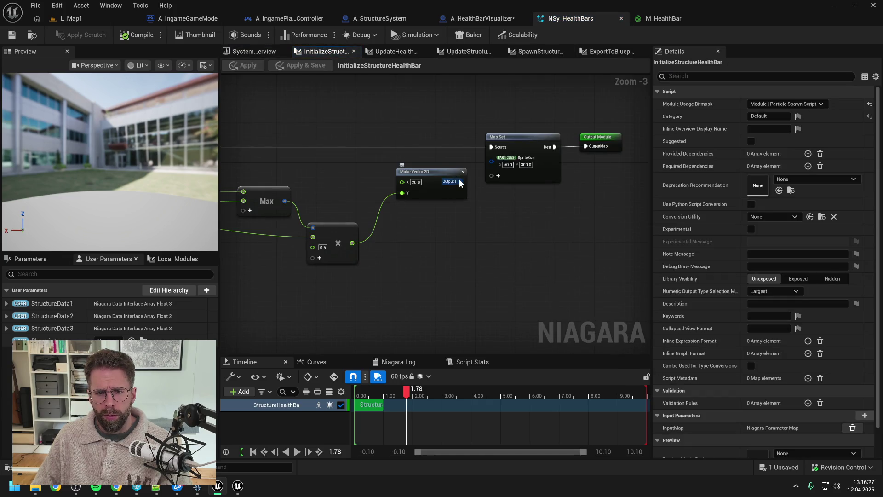
pyautogui.moveTo(460, 181); pyautogui.dragTo(491, 157)
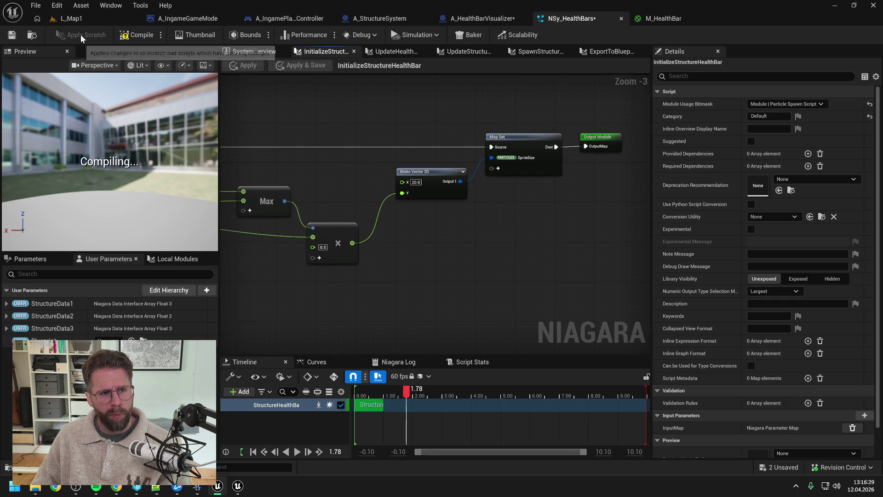
pyautogui.hotkey('ctrl', 's')
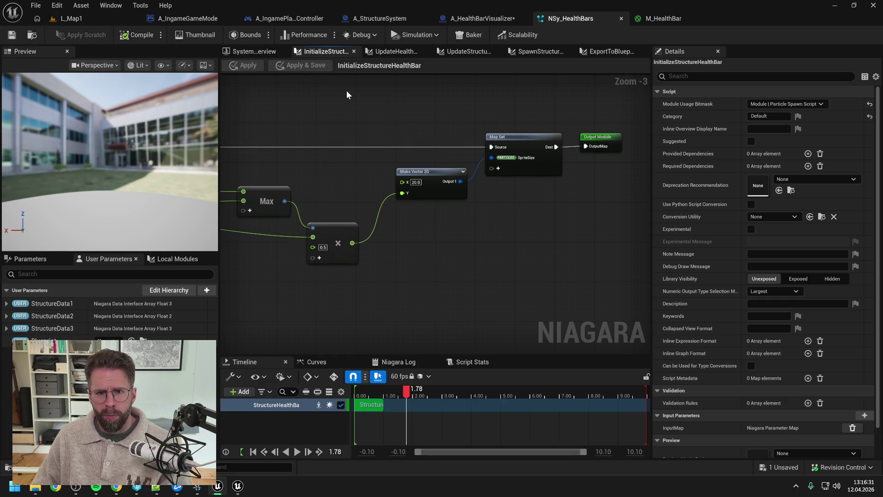
# Wire Make Position into particle Position in UpdateStructureHealthBarLocation, apply, and play-test L_Map1
pyautogui.click(544, 50)
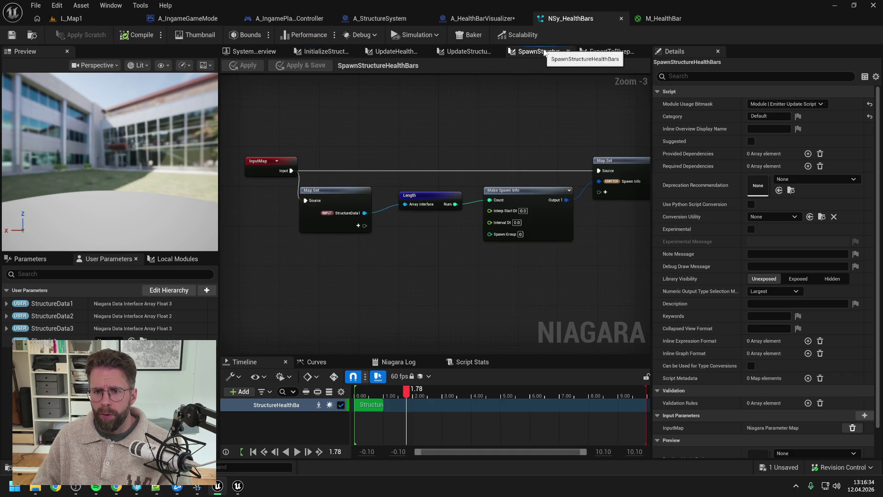
pyautogui.click(455, 51)
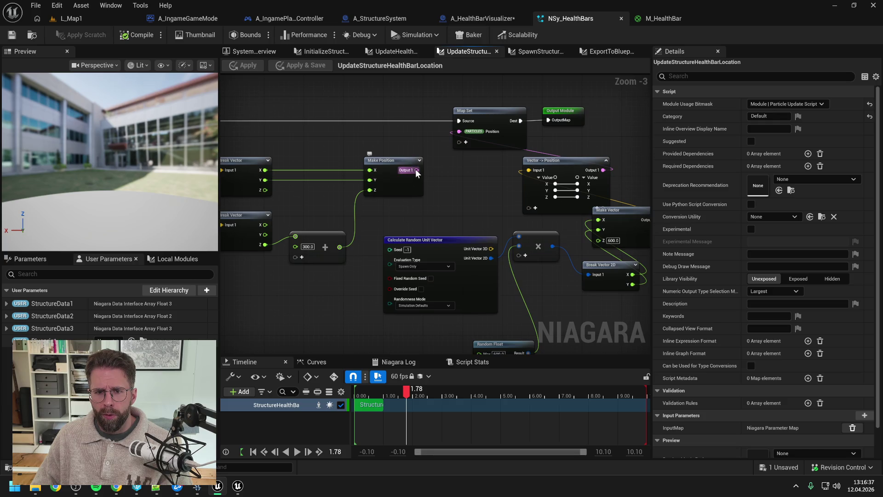
pyautogui.moveTo(416, 170); pyautogui.dragTo(460, 131)
pyautogui.click(81, 35)
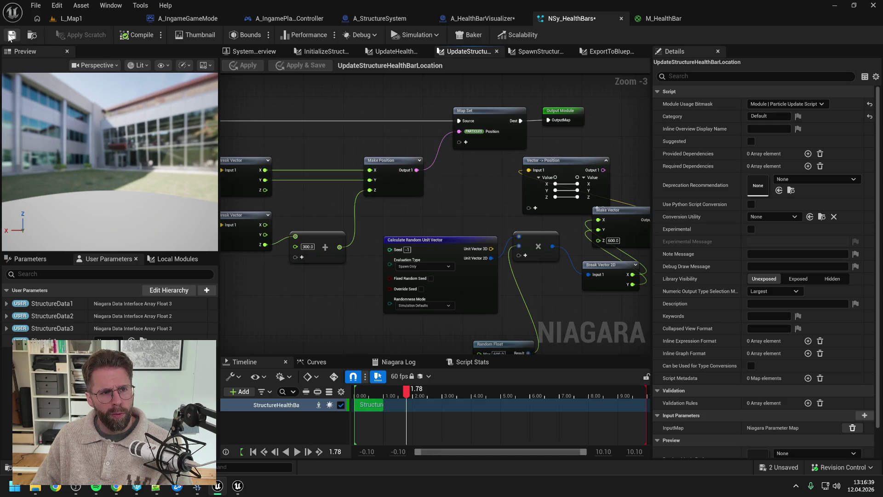
pyautogui.click(92, 19)
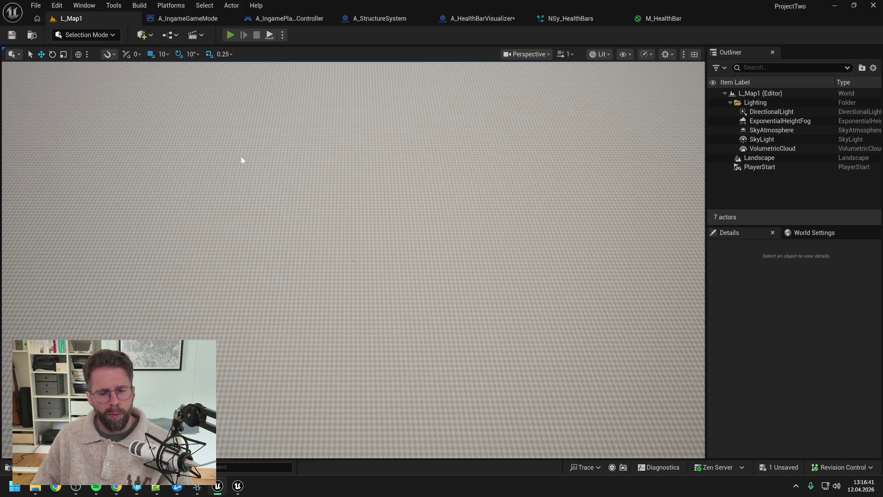
pyautogui.hotkey('alt', 'p')
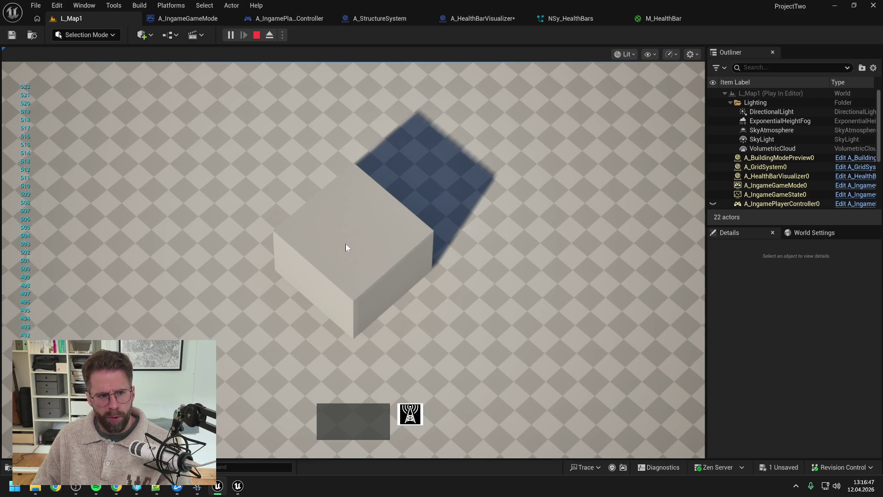
pyautogui.press('Escape')
# Connect the Vector->Position output to particle Position and play-test L_Map1 again
pyautogui.click(552, 19)
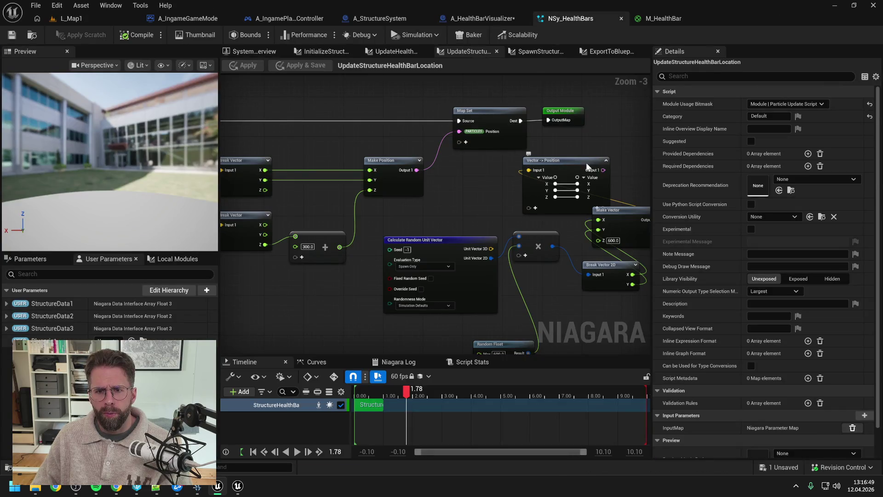
pyautogui.moveTo(603, 170); pyautogui.dragTo(459, 131)
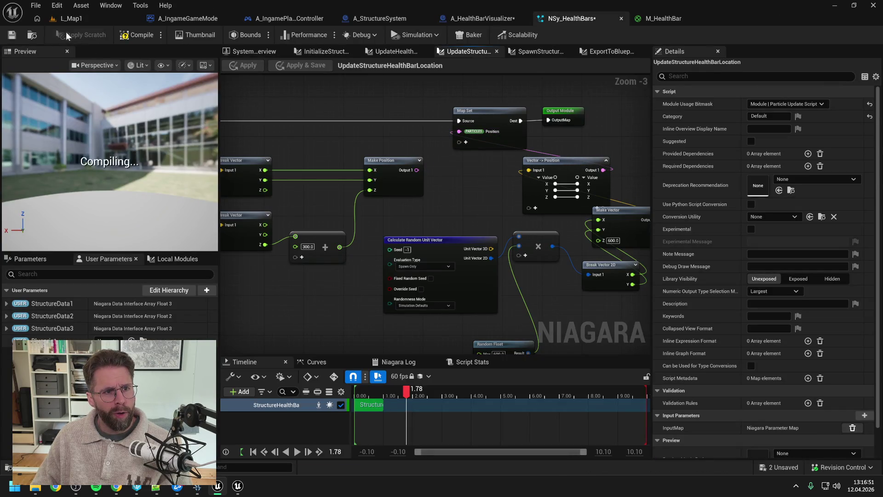
pyautogui.click(90, 17)
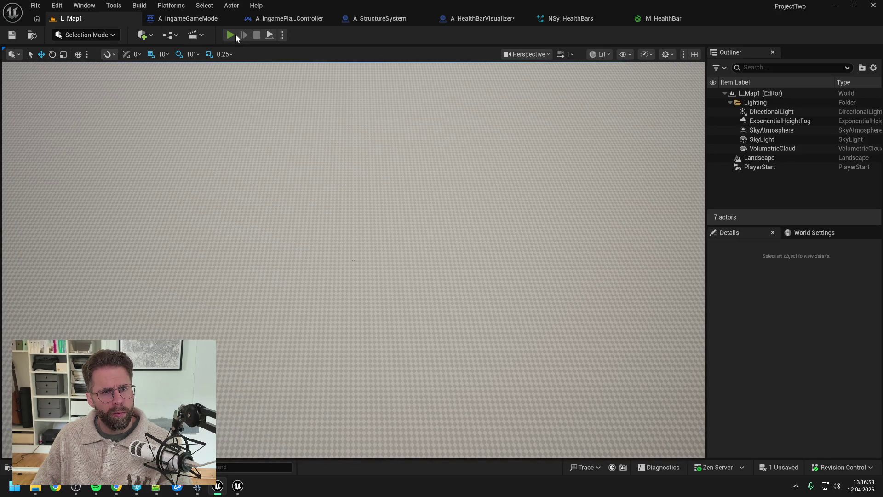
pyautogui.hotkey('alt', 'p')
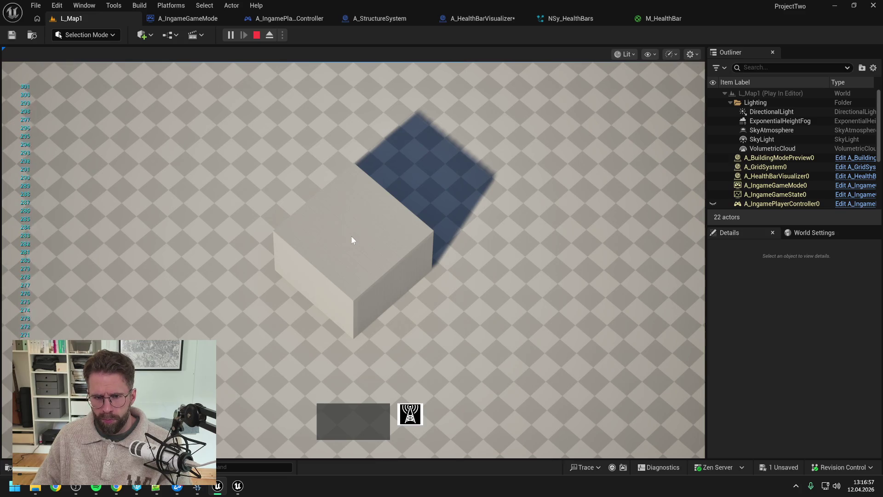
pyautogui.press('Escape')
pyautogui.click(489, 18)
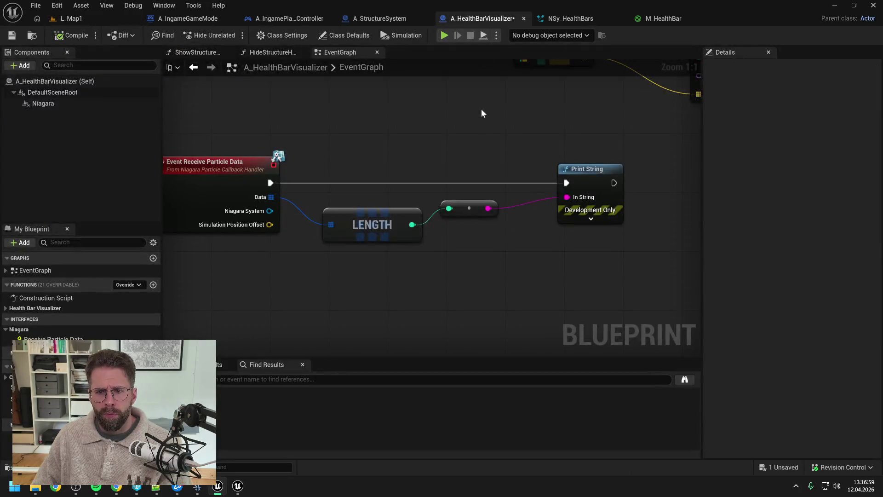
pyautogui.click(582, 17)
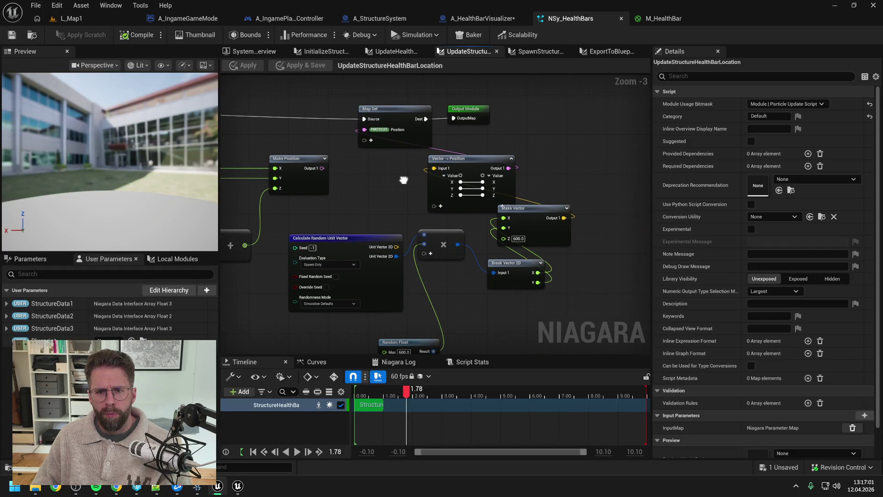
# Cycle through the scratch module graphs and settle on InitializeStructureHealthBar with Get and Break Vector 2D visible
pyautogui.click(554, 51)
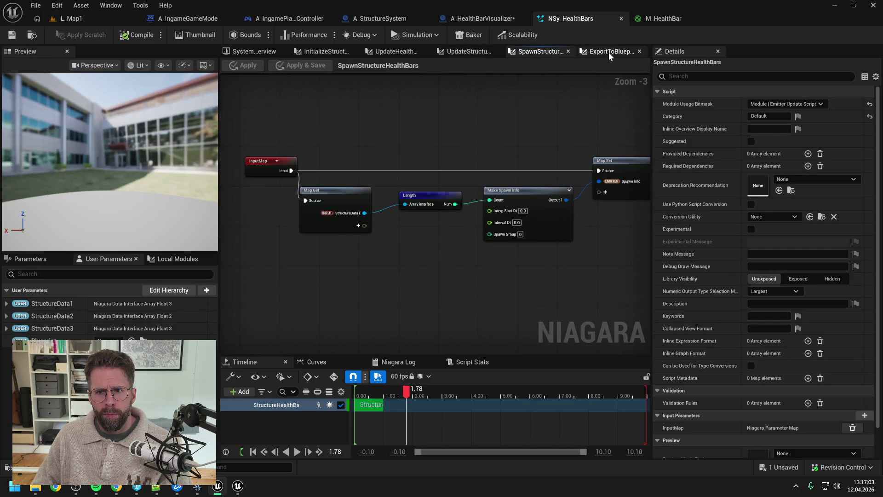
pyautogui.click(395, 51)
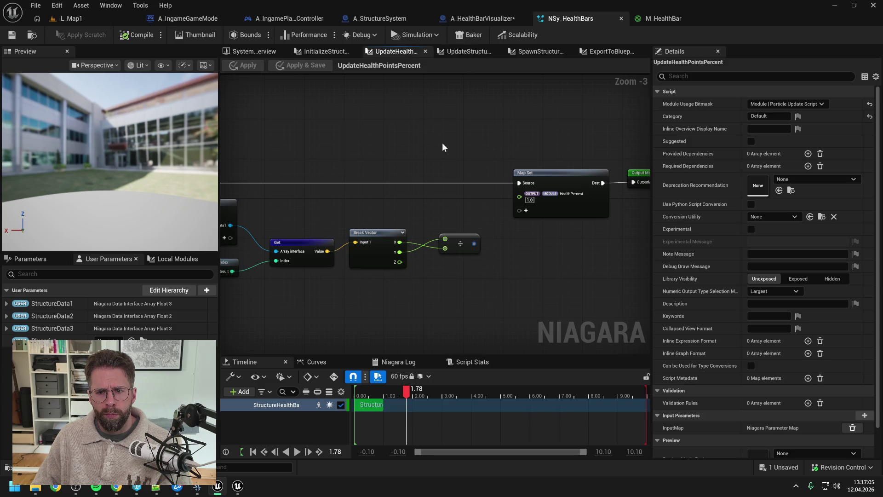
pyautogui.click(473, 52)
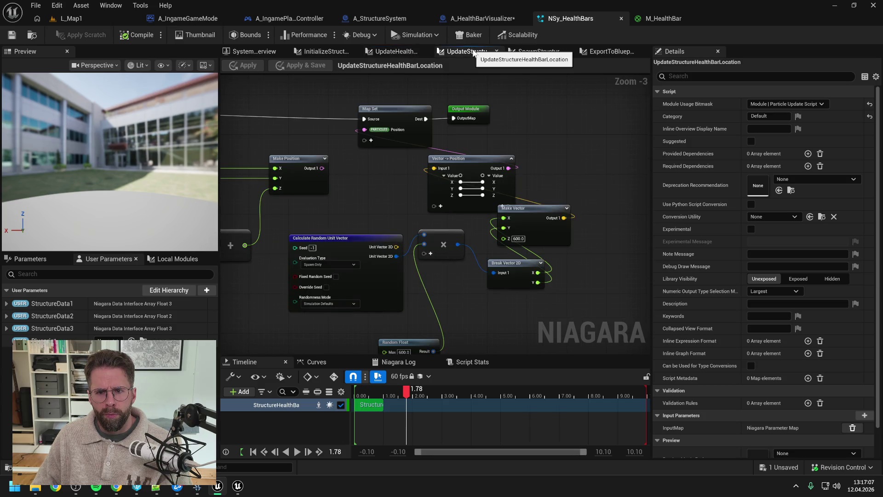
pyautogui.click(533, 51)
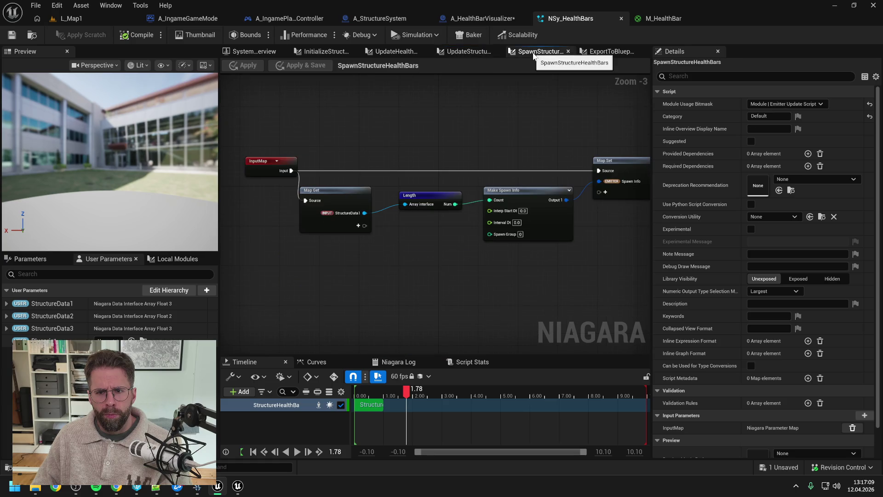
pyautogui.click(325, 51)
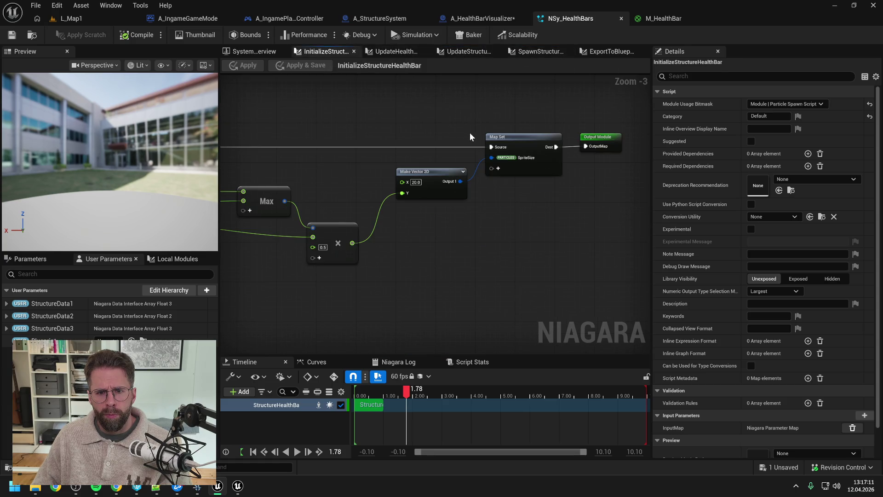
pyautogui.moveTo(445, 127); pyautogui.dragTo(571, 114)
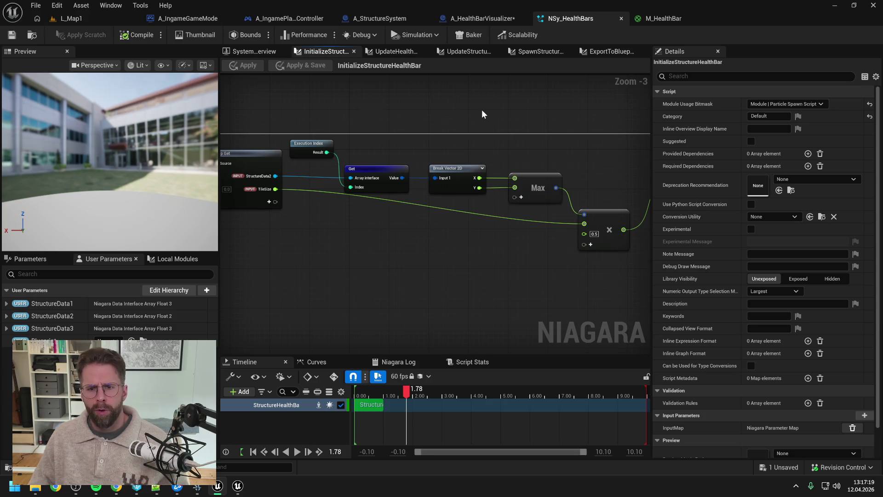
# Convert the multiply's first input to a literal 300.0, then apply and save the Niagara system
pyautogui.moveTo(482, 114); pyautogui.dragTo(431, 108)
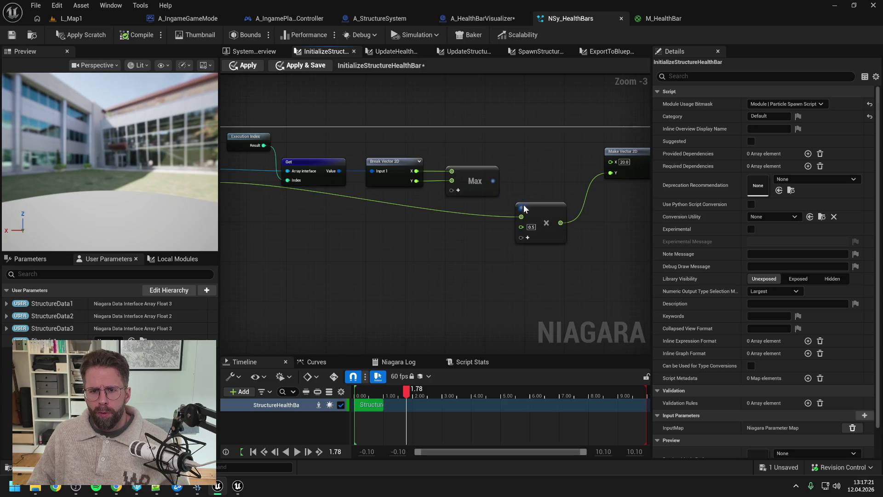
pyautogui.rightClick(521, 214)
pyautogui.moveTo(563, 240)
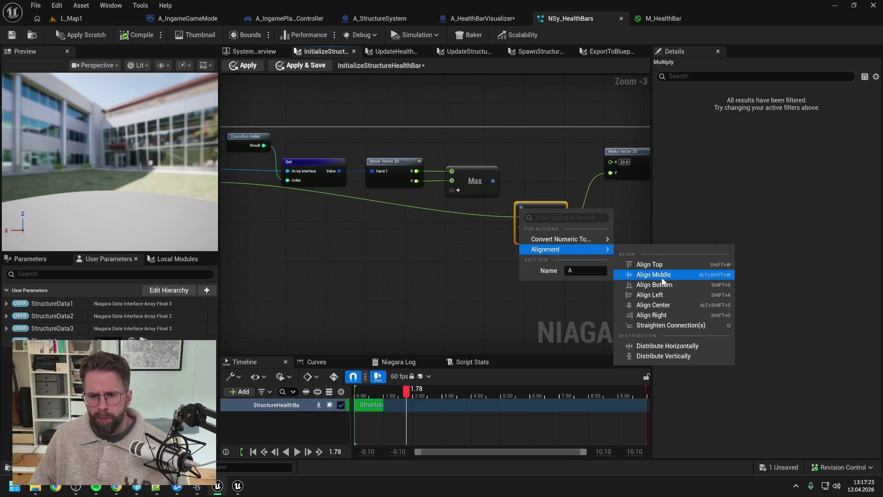
pyautogui.click(632, 273)
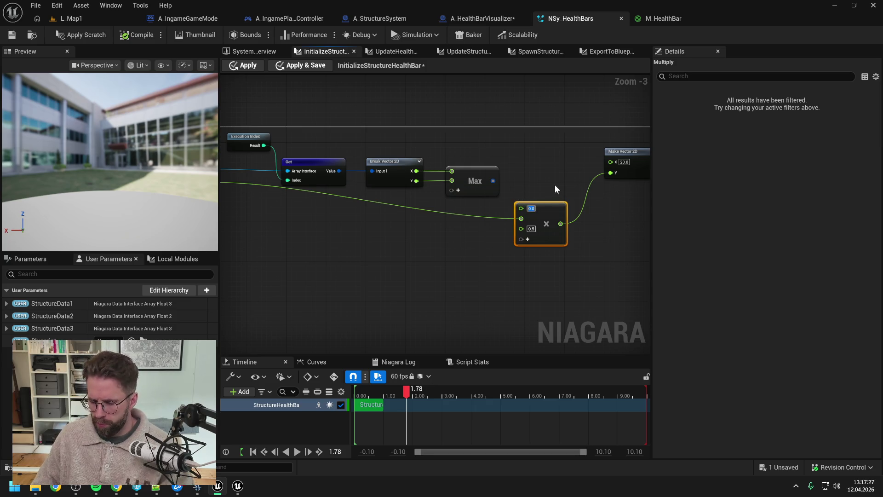
pyautogui.write('300')
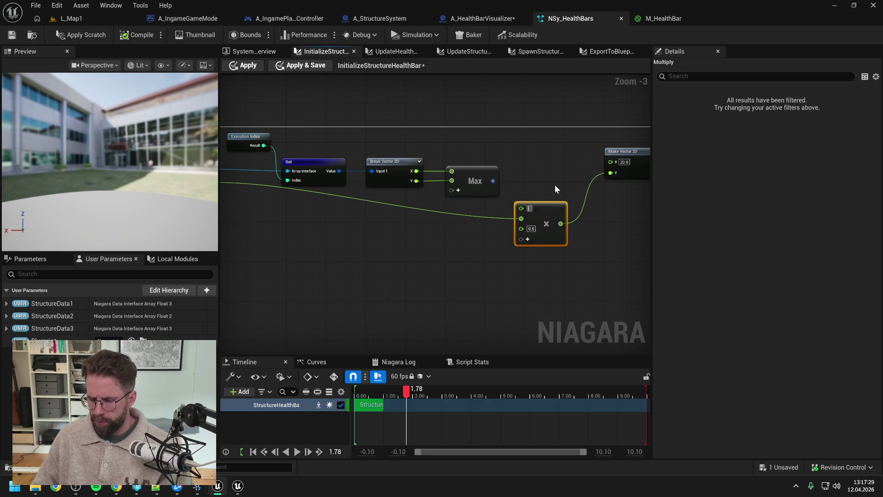
pyautogui.click(555, 188)
pyautogui.moveTo(554, 189); pyautogui.dragTo(468, 187)
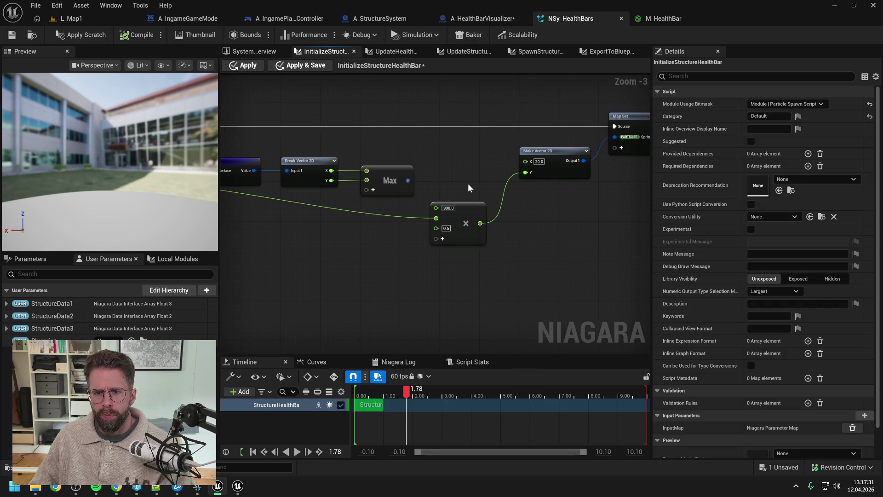
pyautogui.click(92, 36)
pyautogui.click(12, 36)
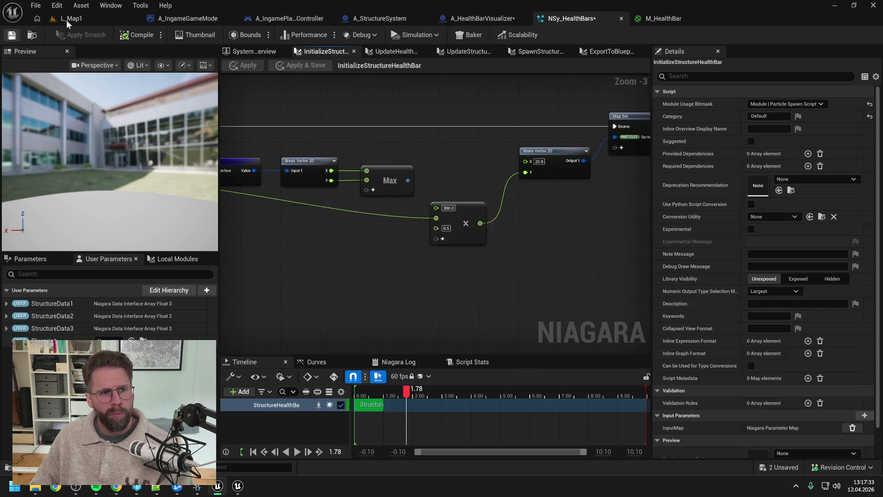
pyautogui.click(69, 19)
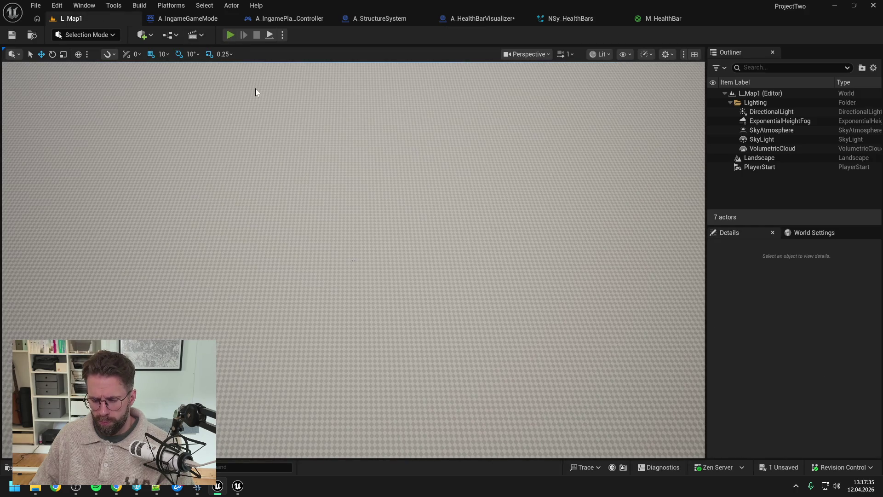
# Play-test the 300 sprite size in L_Map1, then return to NSy_HealthBars' Initialize graph
pyautogui.hotkey('alt', 'p')
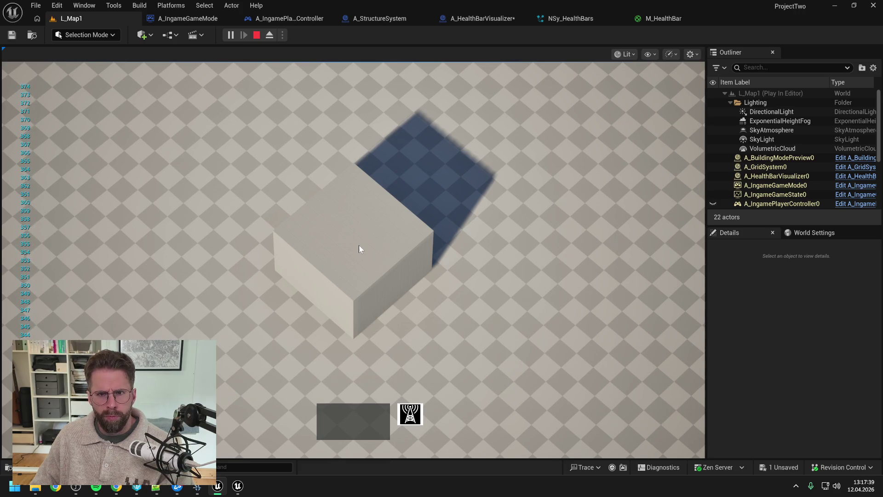
pyautogui.press('Escape')
pyautogui.click(487, 23)
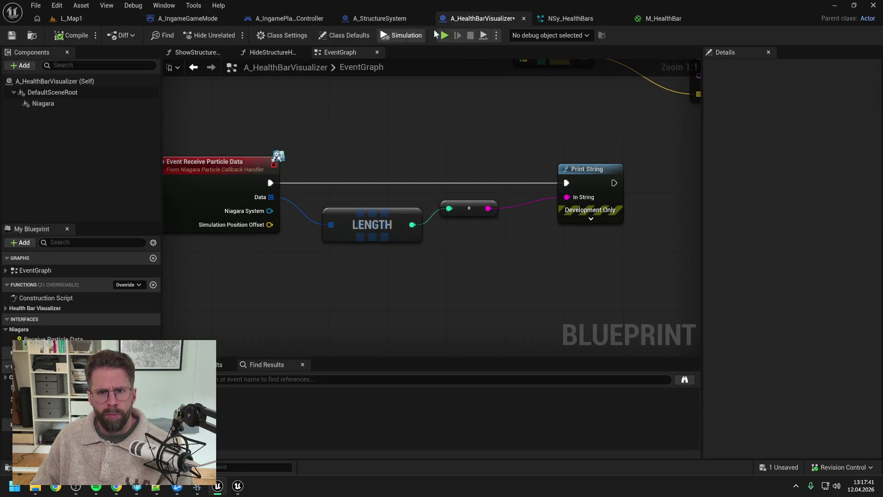
pyautogui.click(571, 19)
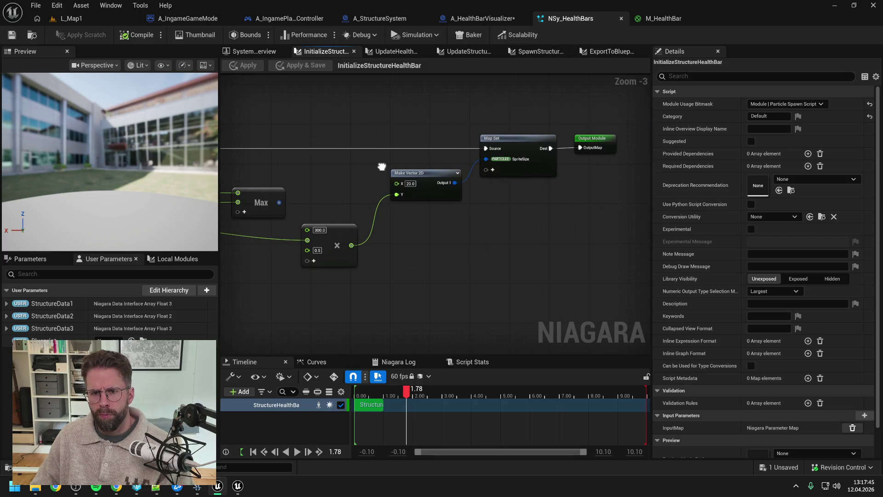
# Feed Max into the multiply, set Make Vector 2D's Y to a literal 300, and apply
pyautogui.moveTo(382, 167)
pyautogui.mouseDown()
pyautogui.moveTo(294, 93)
pyautogui.moveTo(446, 148)
pyautogui.moveTo(405, 154)
pyautogui.moveTo(499, 150)
pyautogui.mouseUp()
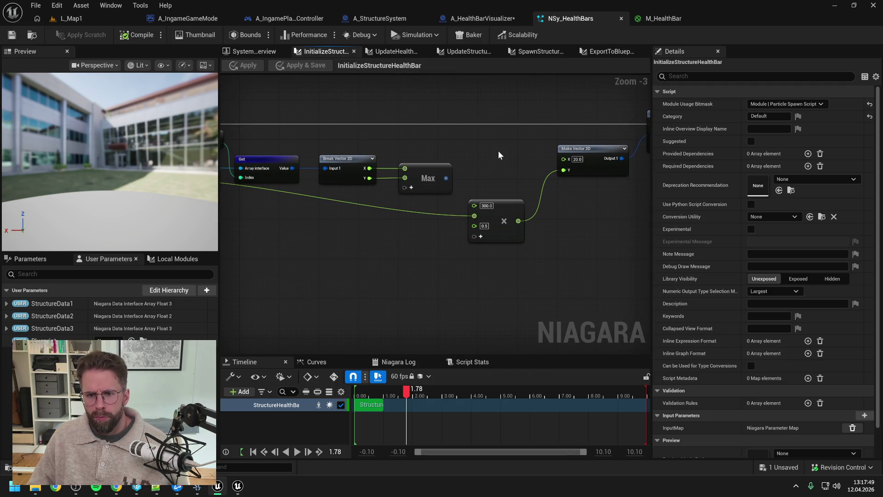
pyautogui.moveTo(446, 178); pyautogui.dragTo(474, 206)
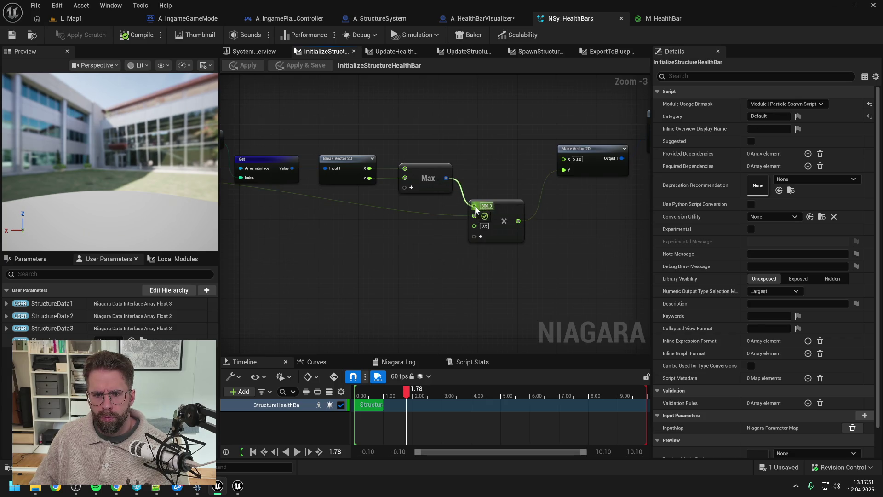
pyautogui.moveTo(515, 180)
pyautogui.mouseDown()
pyautogui.moveTo(502, 181)
pyautogui.moveTo(512, 179)
pyautogui.mouseUp()
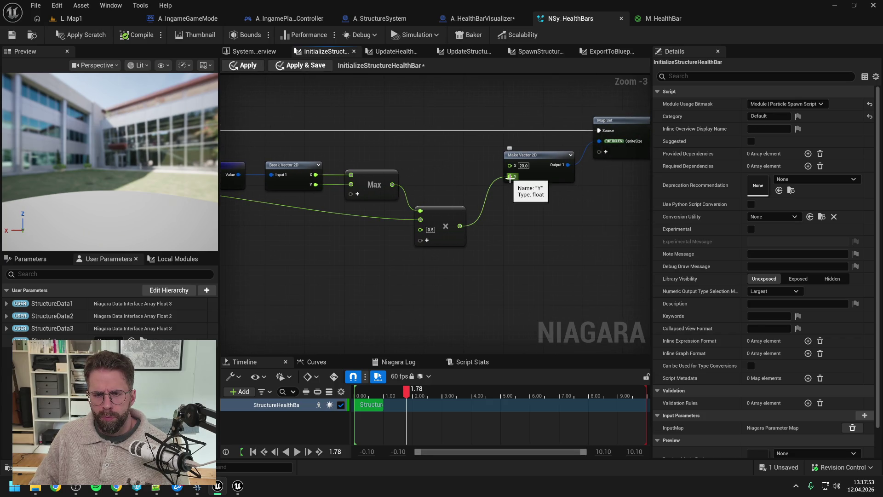
pyautogui.keyDown('alt'); pyautogui.click(510, 178); pyautogui.keyUp('alt')
pyautogui.click(522, 177)
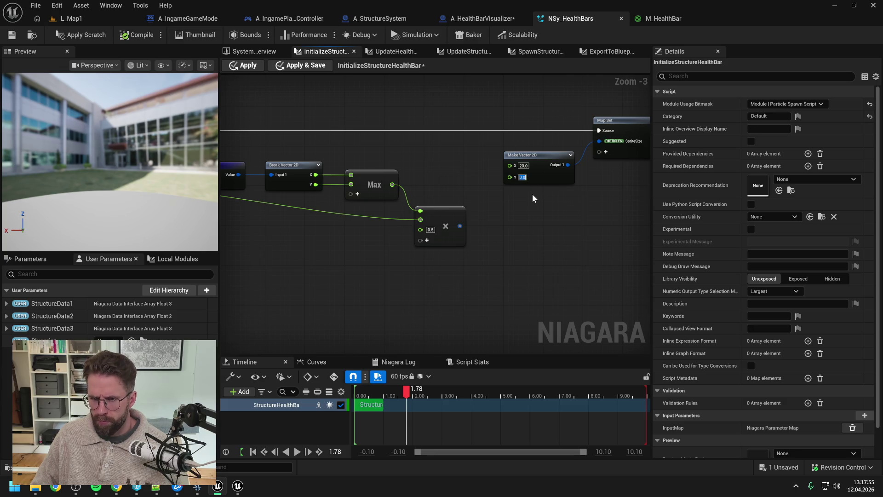
pyautogui.write('300')
pyautogui.press('Return')
pyautogui.click(81, 37)
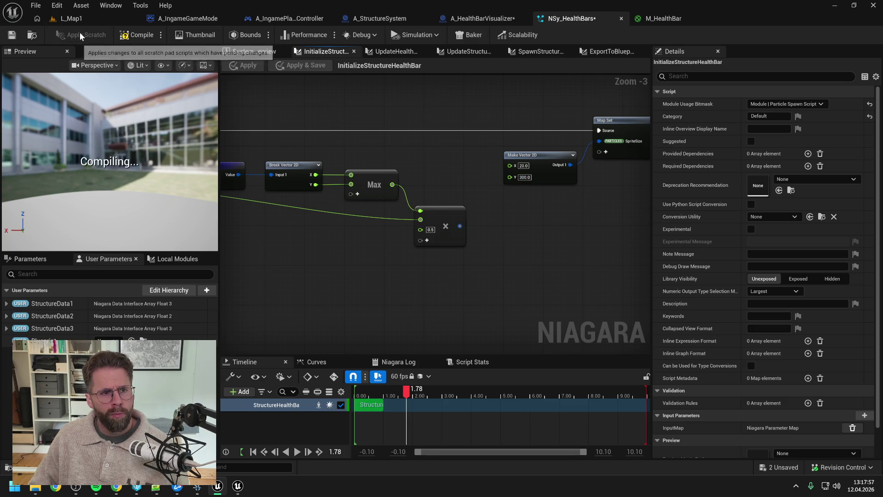
# Play-test the green bars in L_Map1, then pan NSy_HealthBars' graph to Execution Index and Get
pyautogui.click(69, 19)
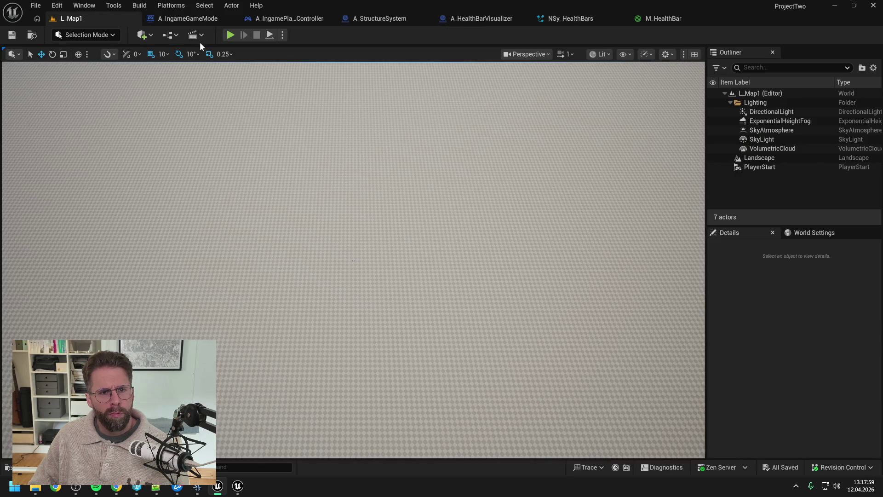
pyautogui.hotkey('alt', 'p')
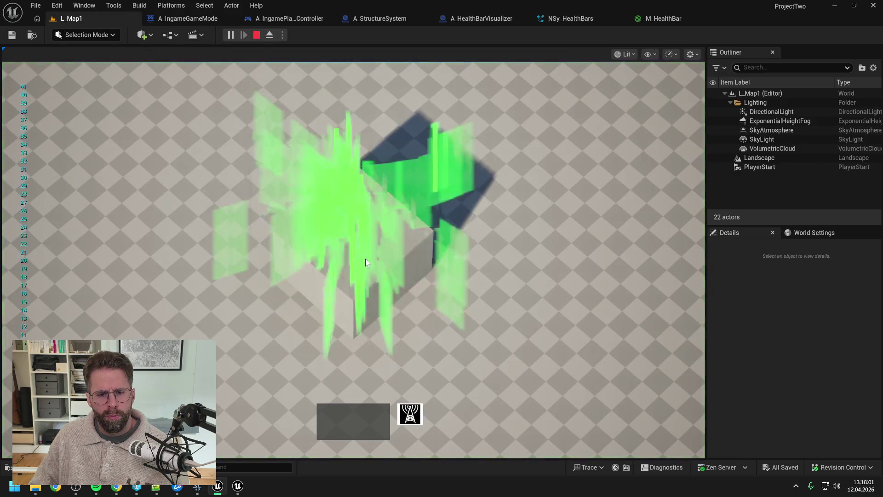
pyautogui.press('Escape')
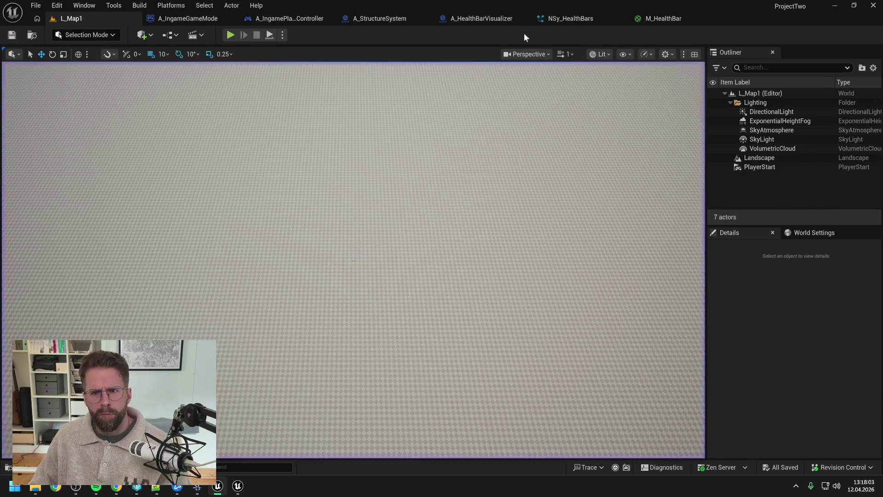
pyautogui.click(571, 19)
pyautogui.moveTo(474, 193)
pyautogui.mouseDown()
pyautogui.moveTo(583, 181)
pyautogui.moveTo(601, 197)
pyautogui.moveTo(515, 190)
pyautogui.moveTo(602, 161)
pyautogui.mouseUp()
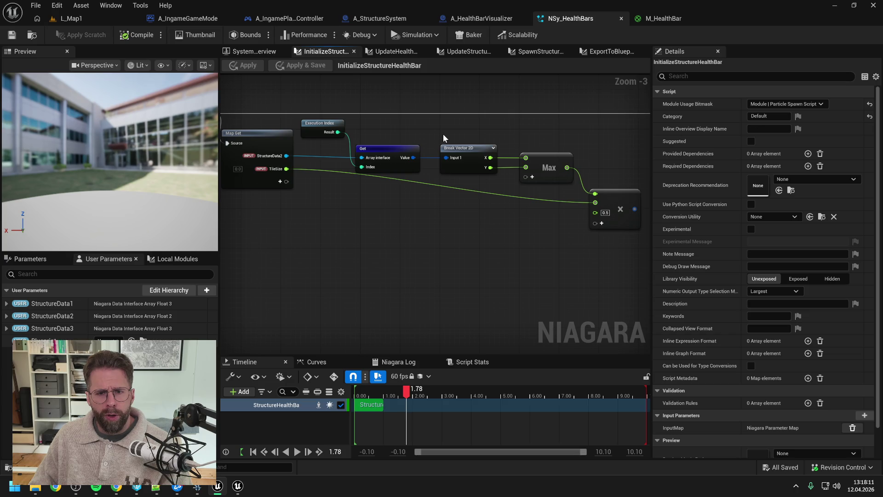
# Reconnect the 0.5 multiply result to Make Vector 2D's Y input, then view the system overview
pyautogui.moveTo(443, 134)
pyautogui.mouseDown()
pyautogui.moveTo(521, 141)
pyautogui.moveTo(511, 142)
pyautogui.mouseUp()
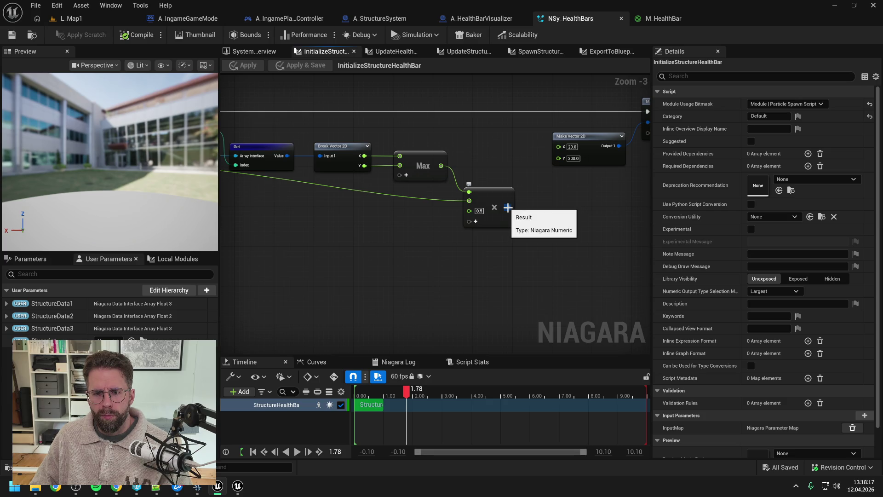
pyautogui.moveTo(508, 207)
pyautogui.mouseDown()
pyautogui.moveTo(494, 211)
pyautogui.moveTo(506, 218)
pyautogui.mouseUp()
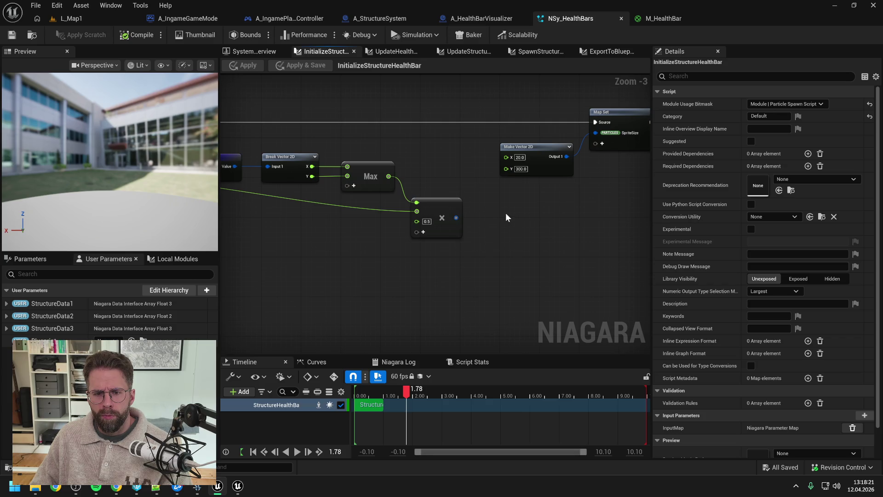
pyautogui.moveTo(430, 163)
pyautogui.mouseDown()
pyautogui.moveTo(481, 163)
pyautogui.moveTo(473, 167)
pyautogui.mouseUp()
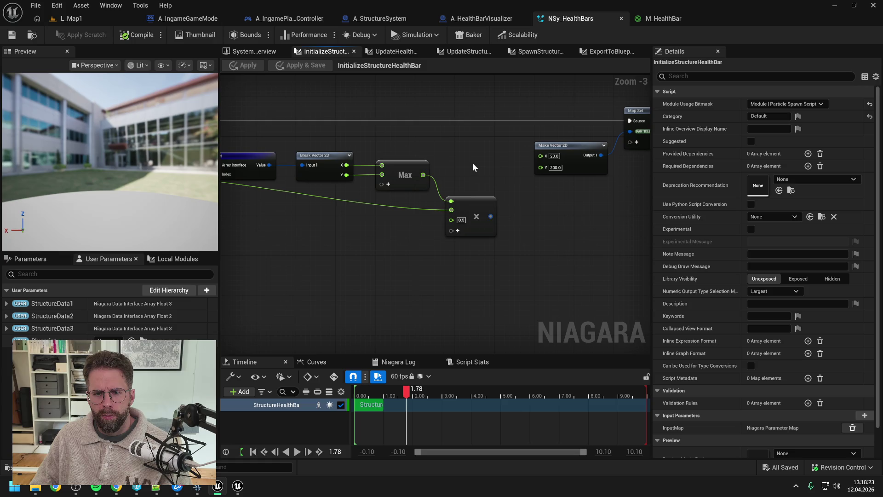
pyautogui.moveTo(490, 217); pyautogui.dragTo(543, 167)
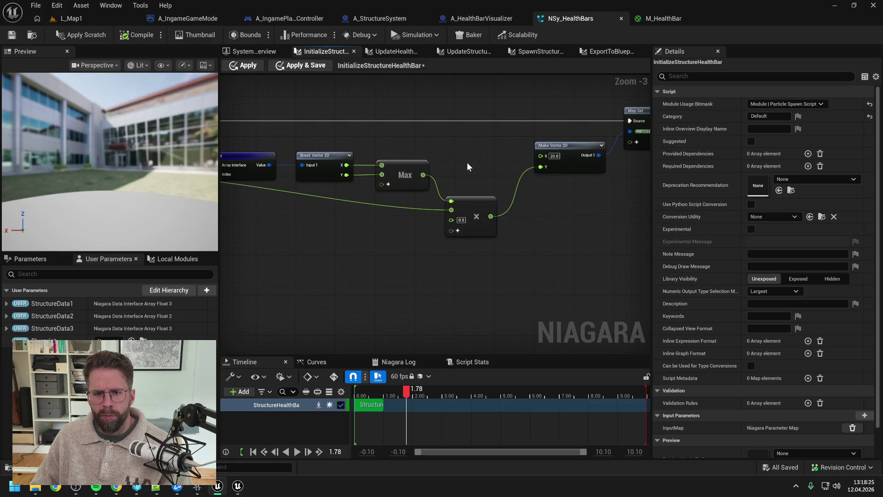
pyautogui.moveTo(468, 166); pyautogui.dragTo(586, 163)
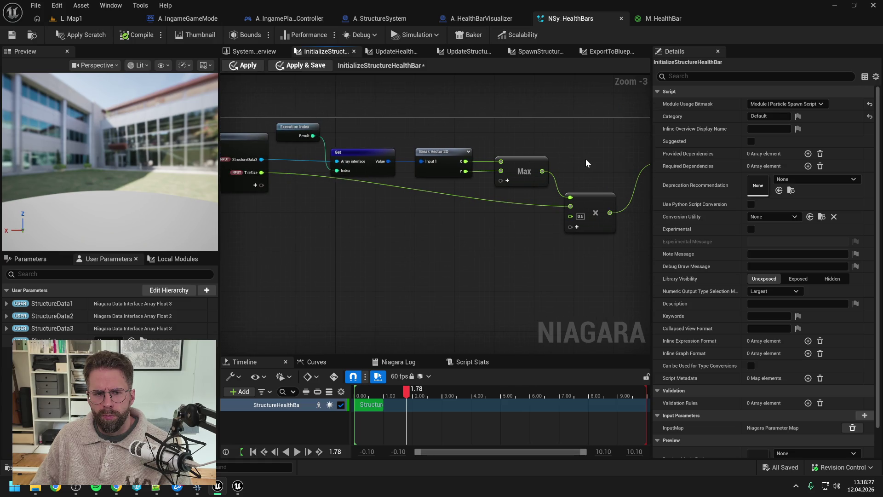
pyautogui.click(252, 52)
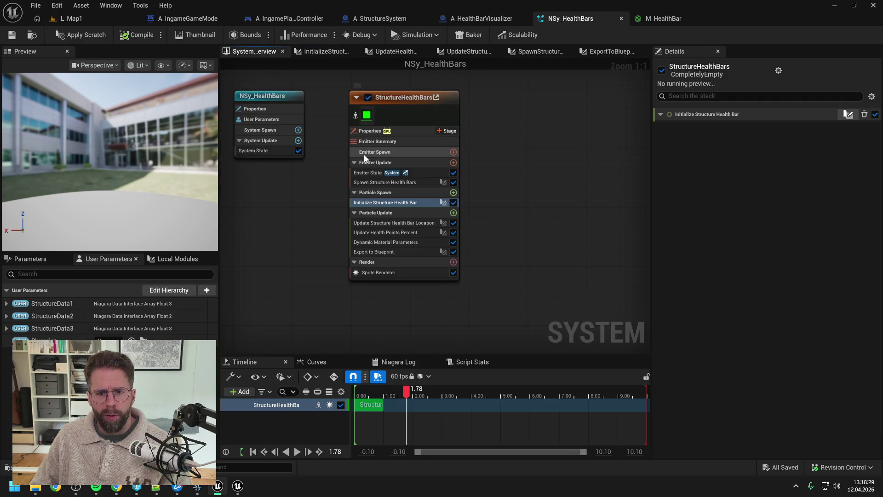
pyautogui.click(406, 233)
pyautogui.click(402, 222)
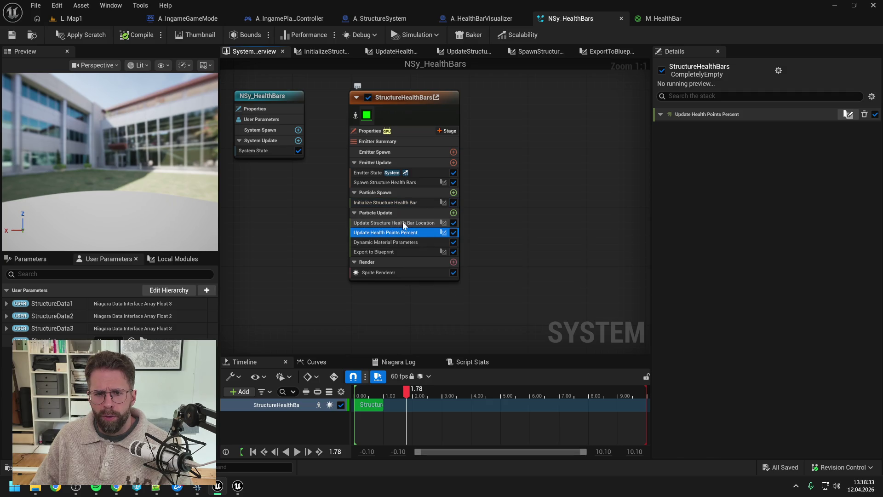
pyautogui.click(405, 233)
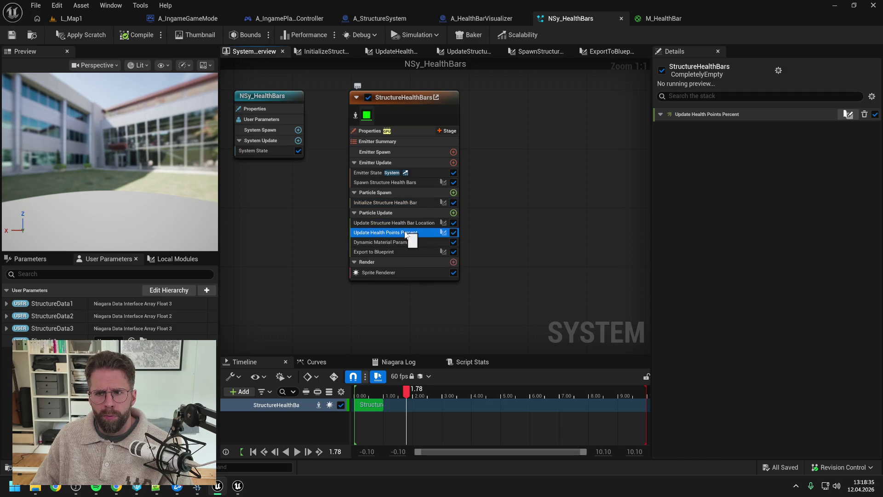
pyautogui.click(539, 194)
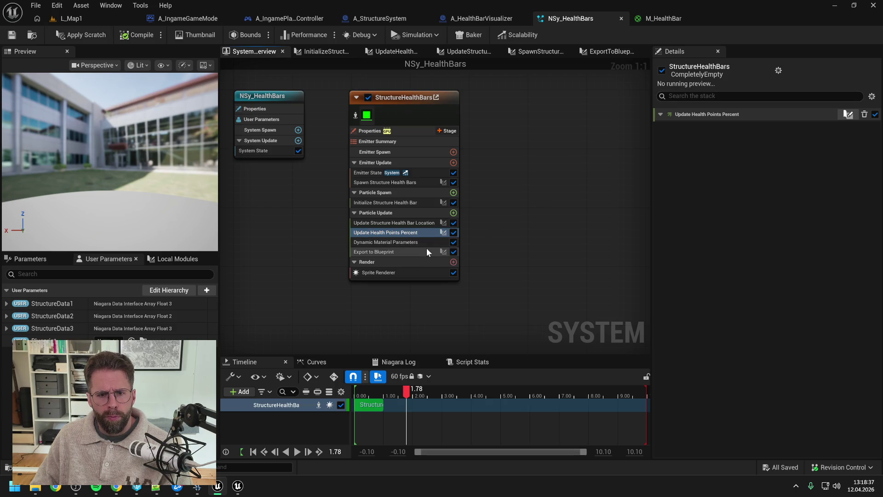
pyautogui.click(391, 223)
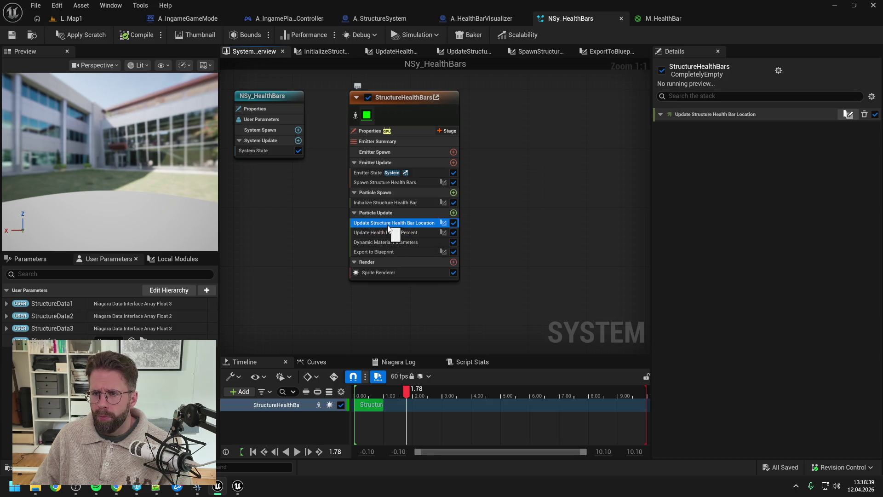
pyautogui.click(415, 233)
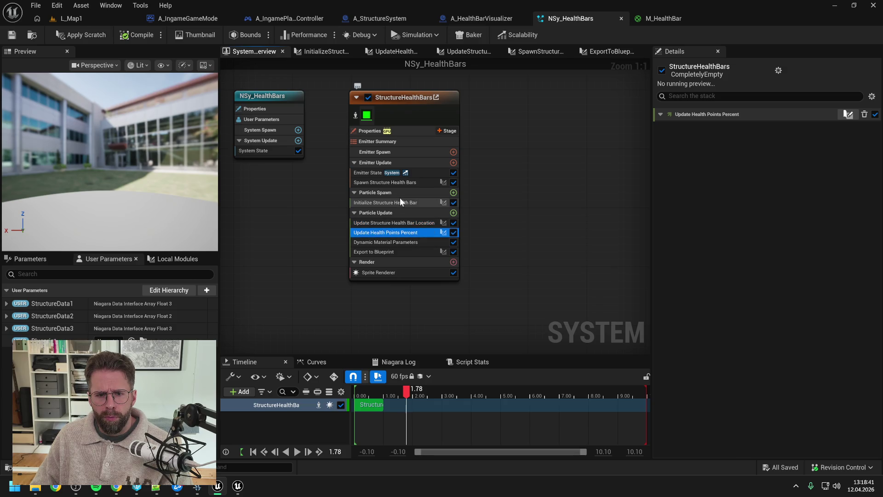
pyautogui.click(401, 202)
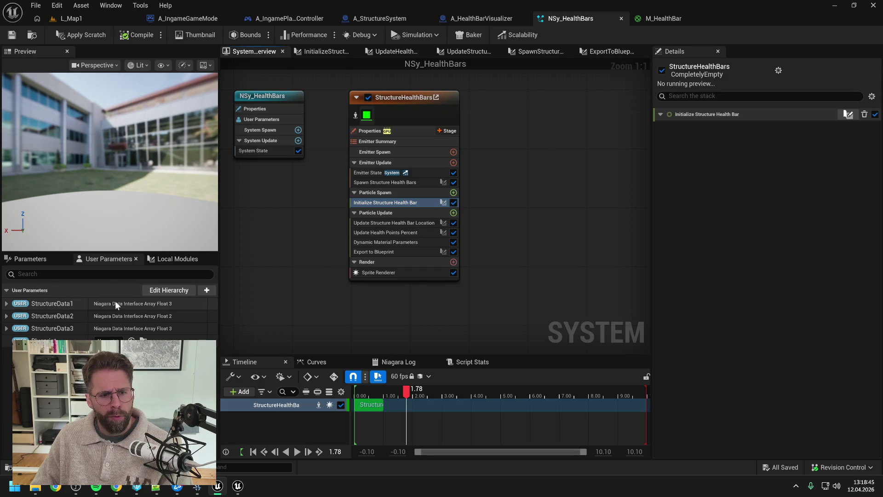
pyautogui.click(377, 224)
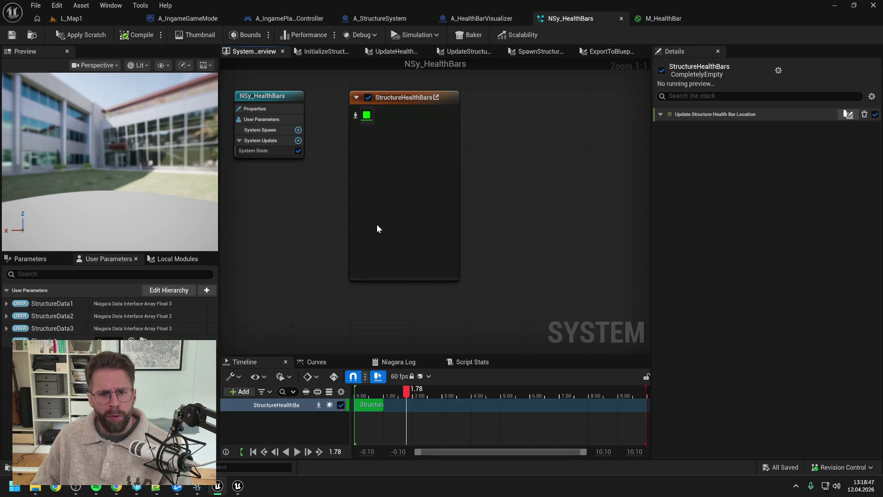
pyautogui.click(831, 96)
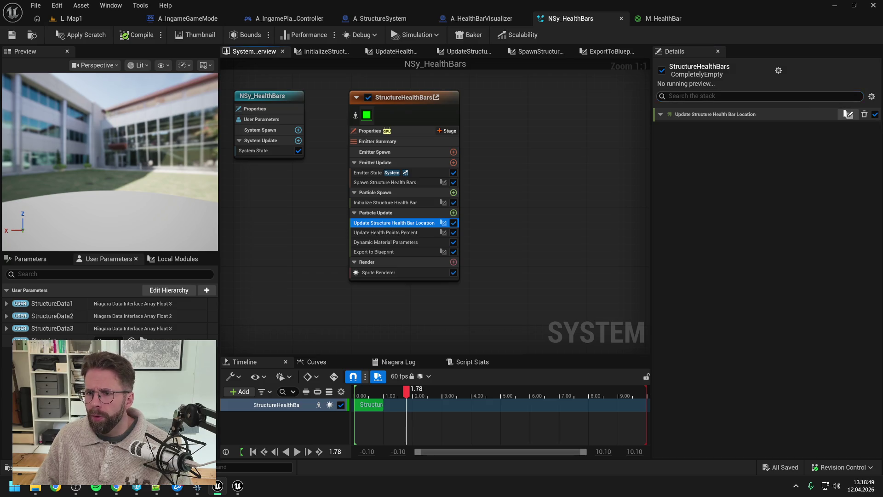
pyautogui.click(499, 162)
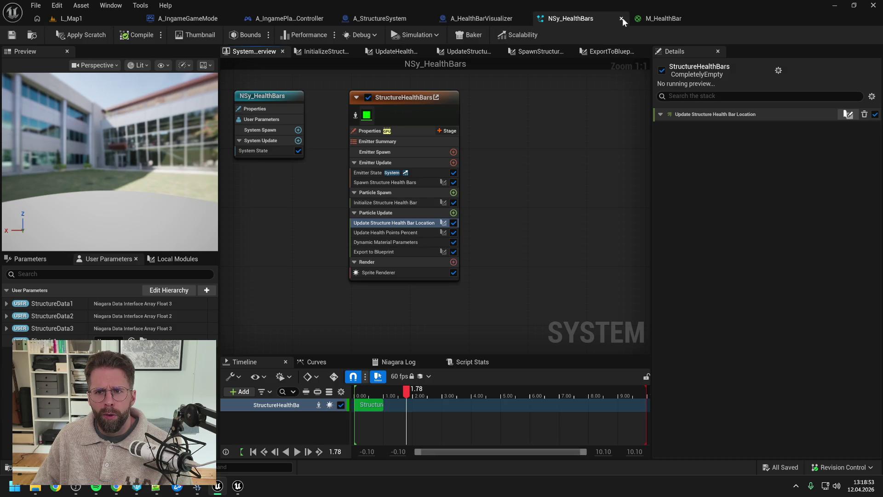
# Close NSy_HealthBars, answer the unapplied-changes prompt, and reopen it by searching 'nsy'
pyautogui.click(621, 18)
pyautogui.click(474, 259)
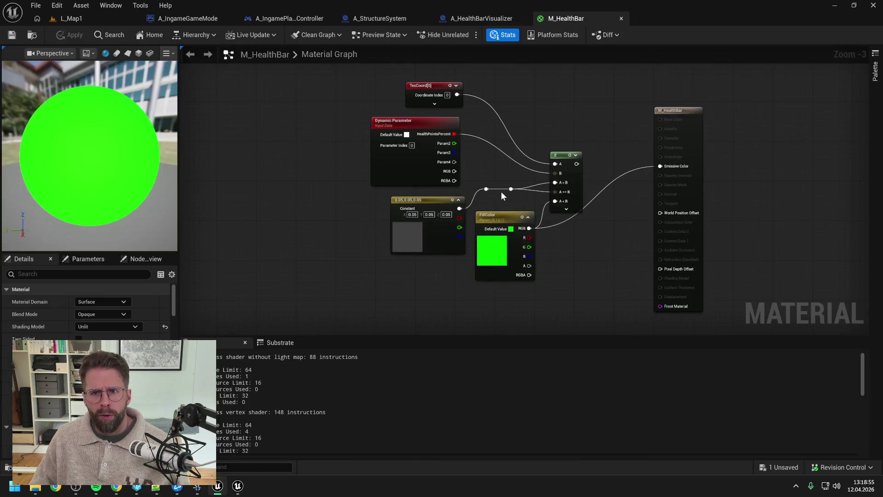
pyautogui.hotkey('ctrl', 'space')
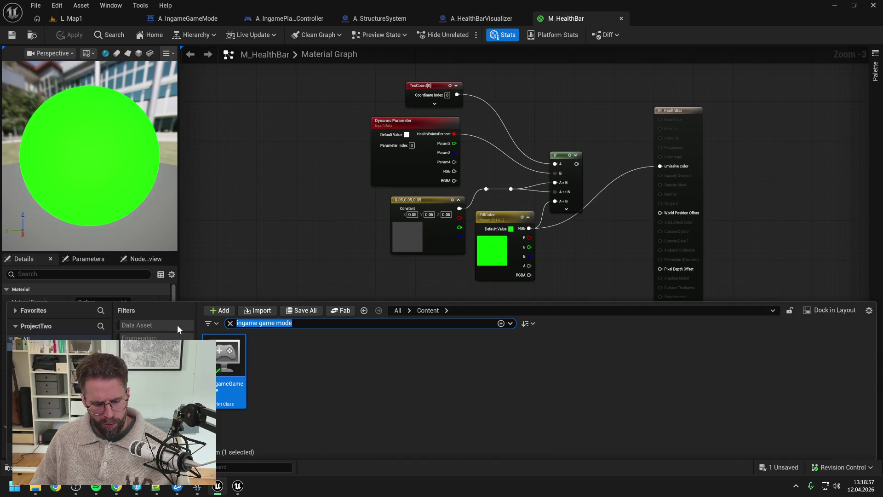
pyautogui.write('nsy')
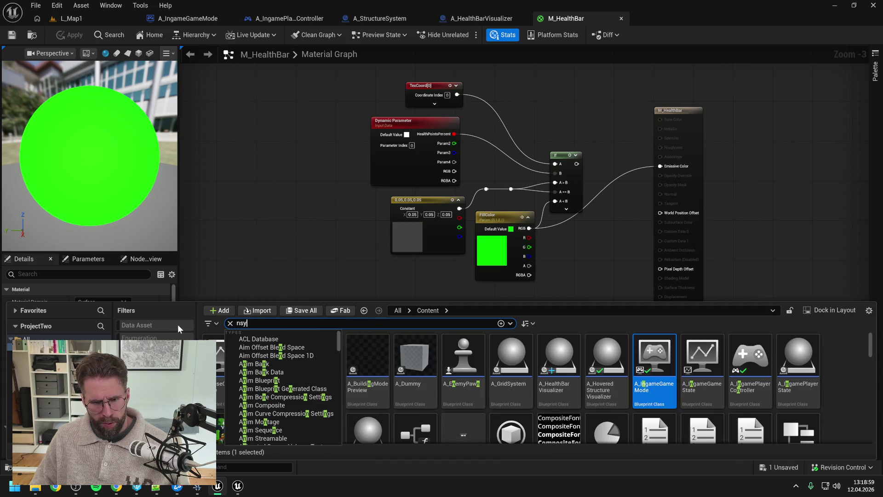
pyautogui.doubleClick(230, 363)
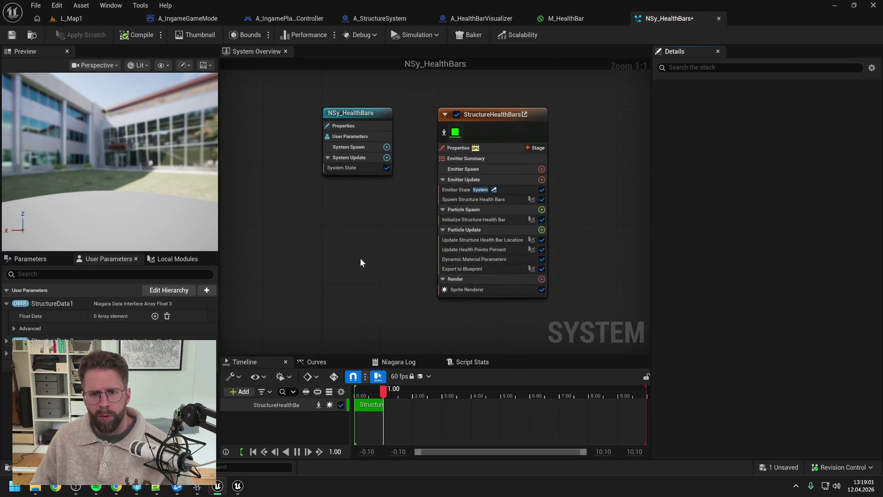
# Pause the preview at 0.65 s, reorder Update Health Points Percent, and open Initialize Structure Health Bar
pyautogui.click(373, 389)
pyautogui.click(465, 241)
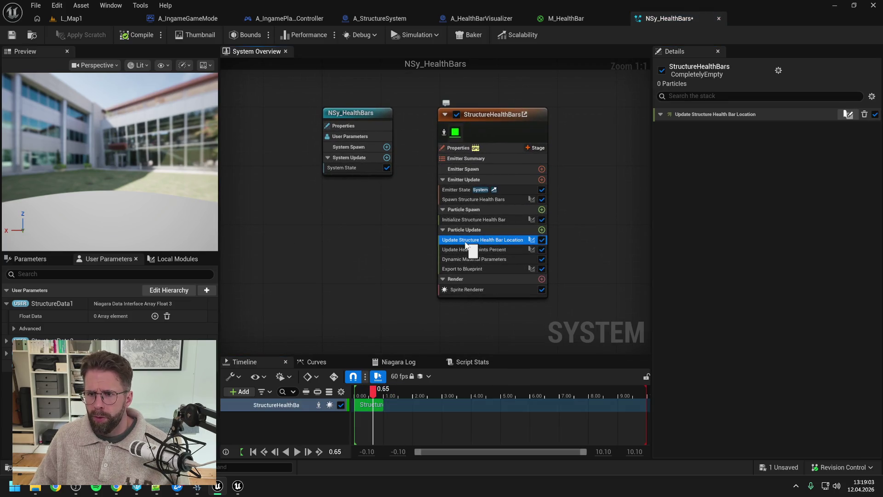
pyautogui.click(468, 248)
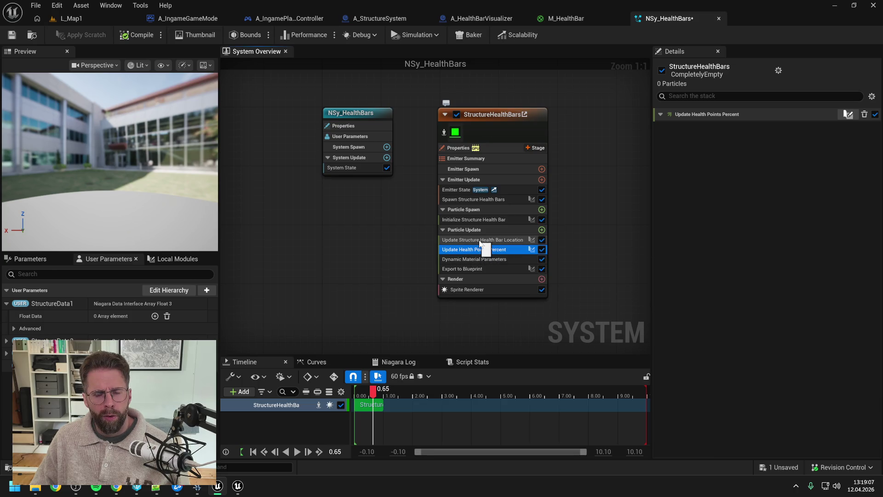
pyautogui.moveTo(480, 243); pyautogui.dragTo(484, 237)
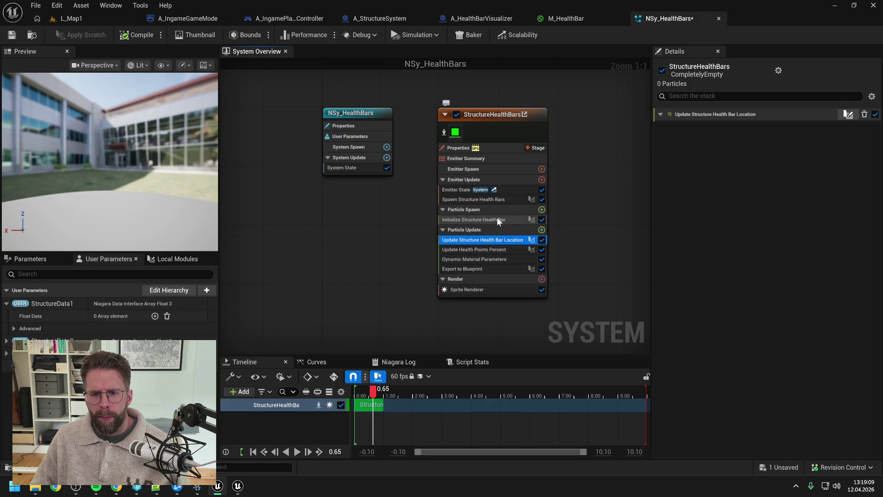
pyautogui.doubleClick(497, 219)
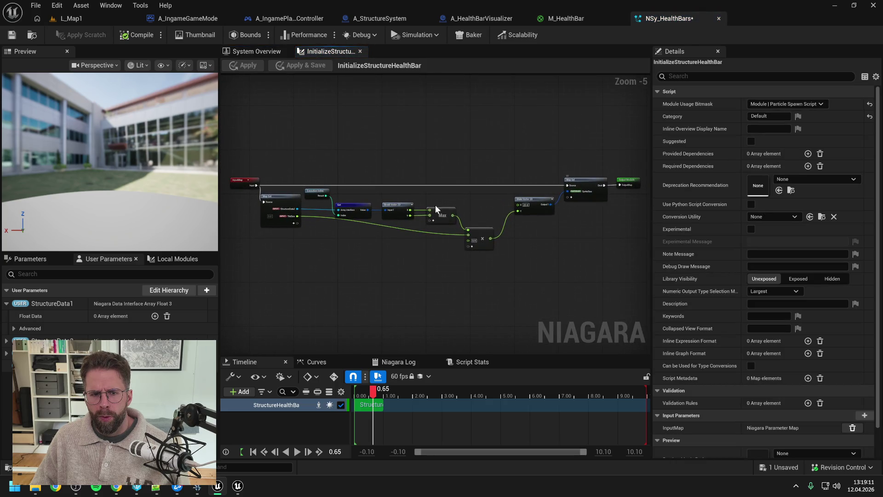
# Set Initialize Structure Health Bar's TileSize to 100, save the system, and switch to L_Map1
pyautogui.scroll(1, 300, 211)
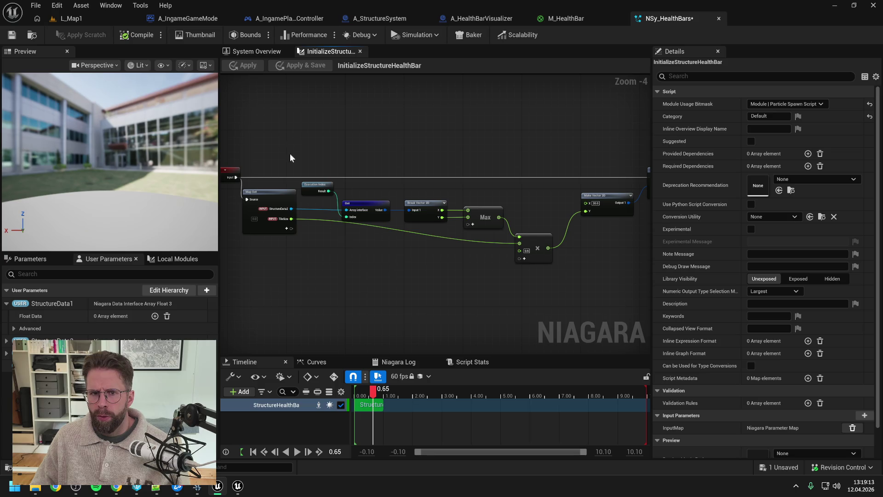
pyautogui.click(257, 51)
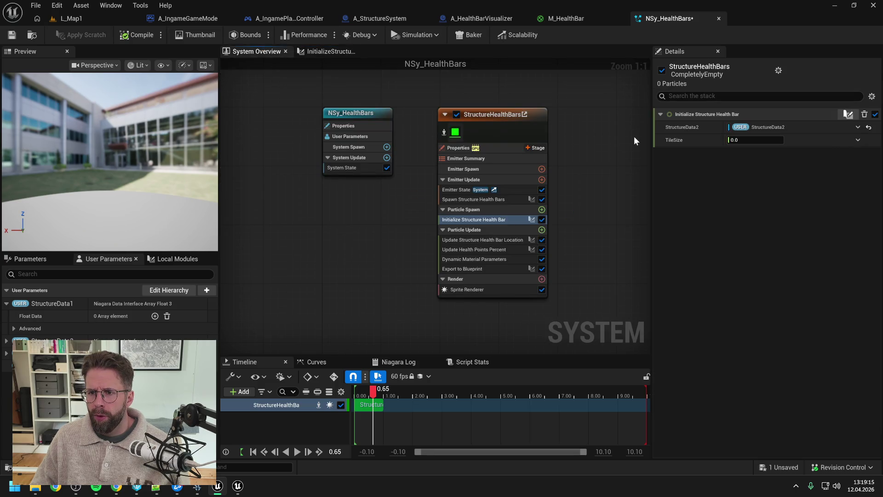
pyautogui.click(754, 139)
pyautogui.write('100')
pyautogui.press('Return')
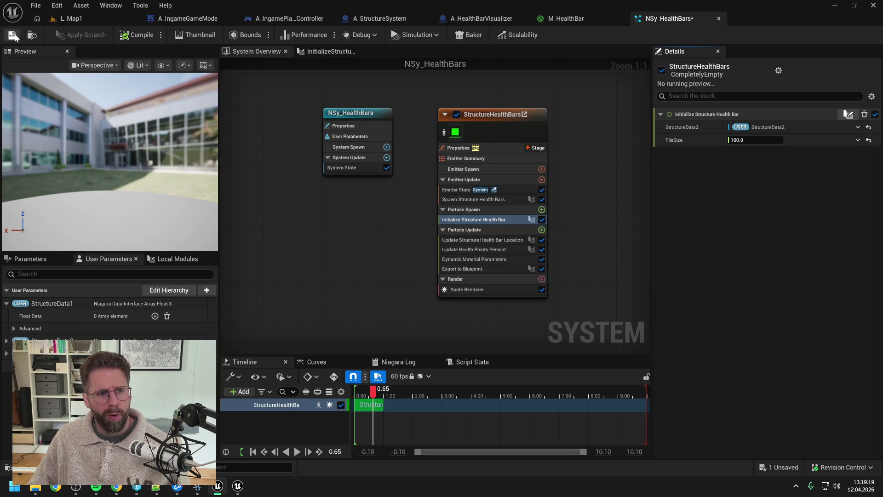
pyautogui.click(12, 36)
pyautogui.click(85, 20)
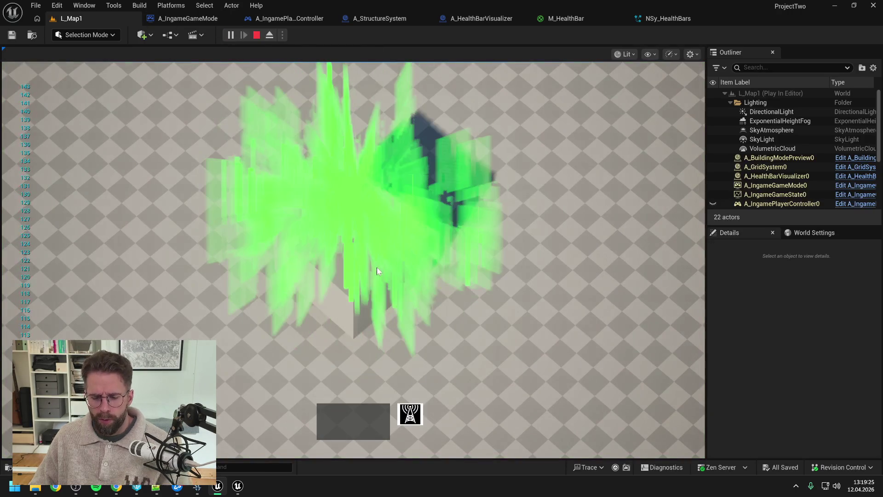
# Feed the multiply result into Make Vector 2D's X in Initialize Structure Health Bar and apply
pyautogui.press('Escape')
pyautogui.click(487, 19)
pyautogui.click(683, 18)
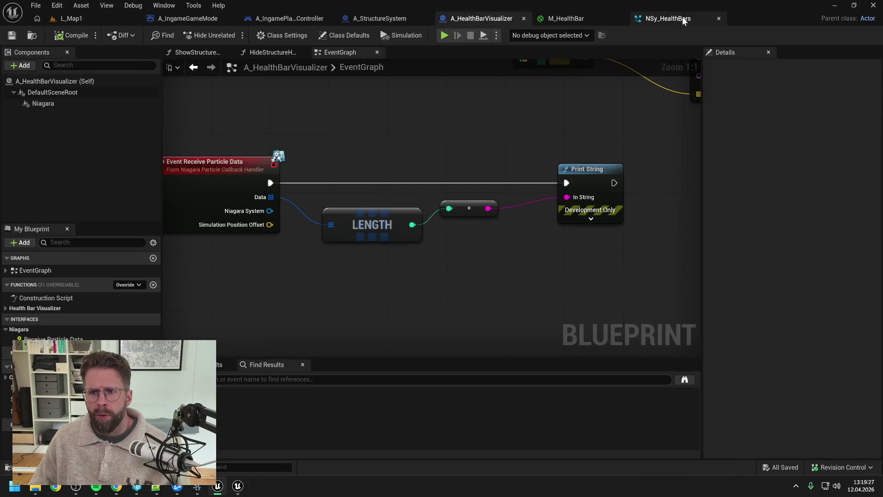
pyautogui.doubleClick(502, 219)
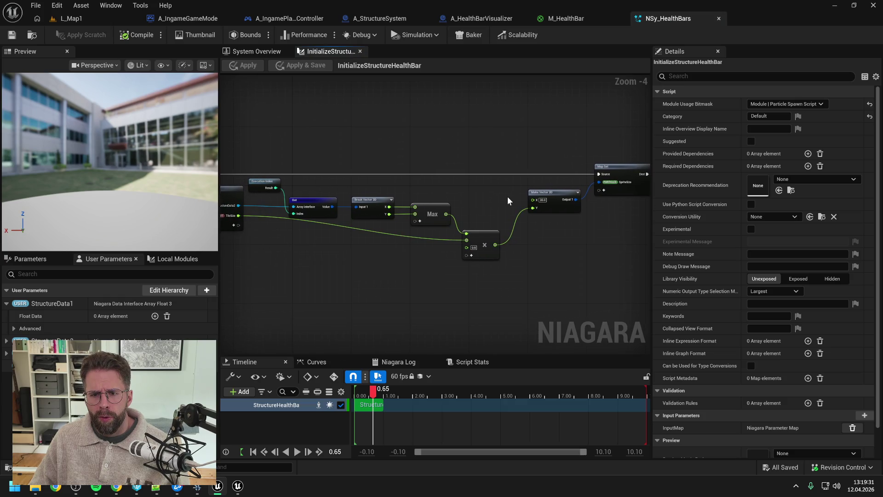
pyautogui.moveTo(509, 198); pyautogui.dragTo(451, 199)
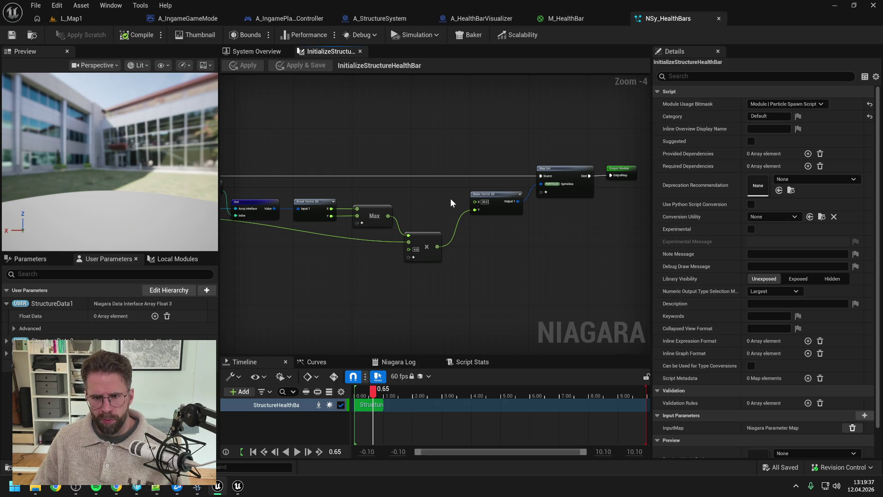
pyautogui.moveTo(438, 247); pyautogui.dragTo(475, 202)
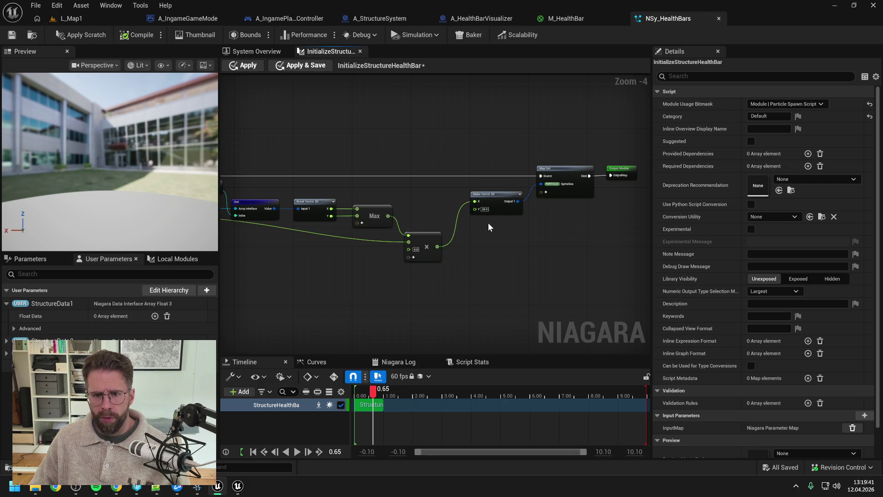
pyautogui.click(243, 65)
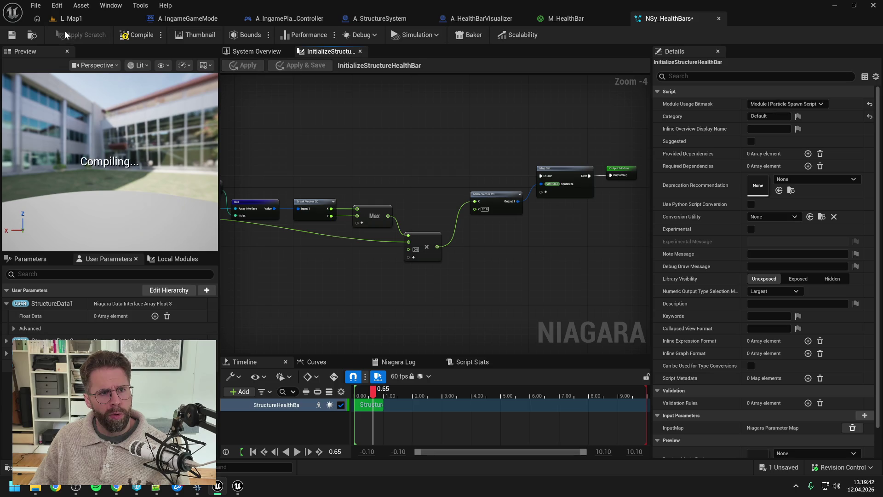
# Retest the health bars in L_Map1 and return to the NSy_HealthBars editor
pyautogui.click(89, 18)
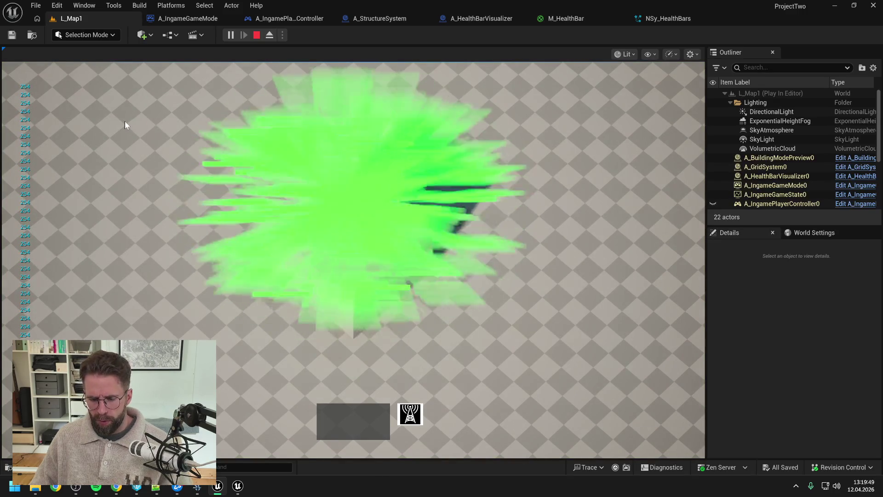
pyautogui.press('Escape')
pyautogui.click(660, 18)
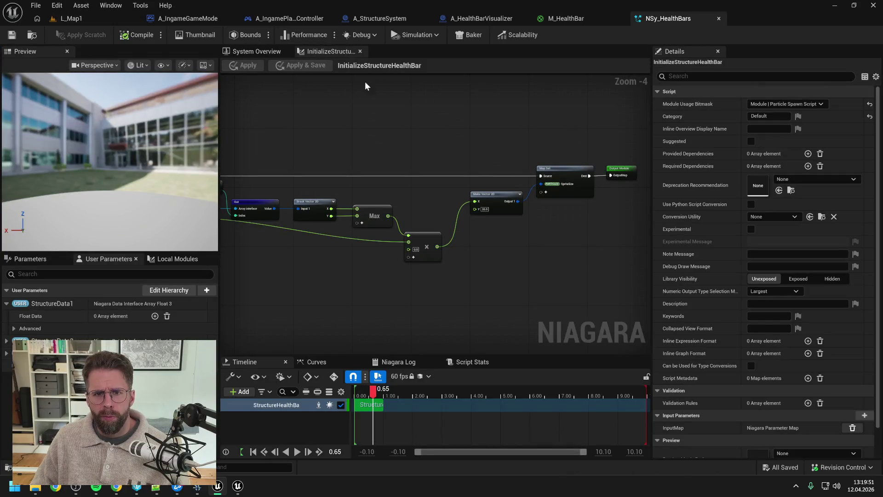
# Inspect the Update Health Points Percent script graph, then return to the system overview
pyautogui.click(256, 51)
pyautogui.click(461, 241)
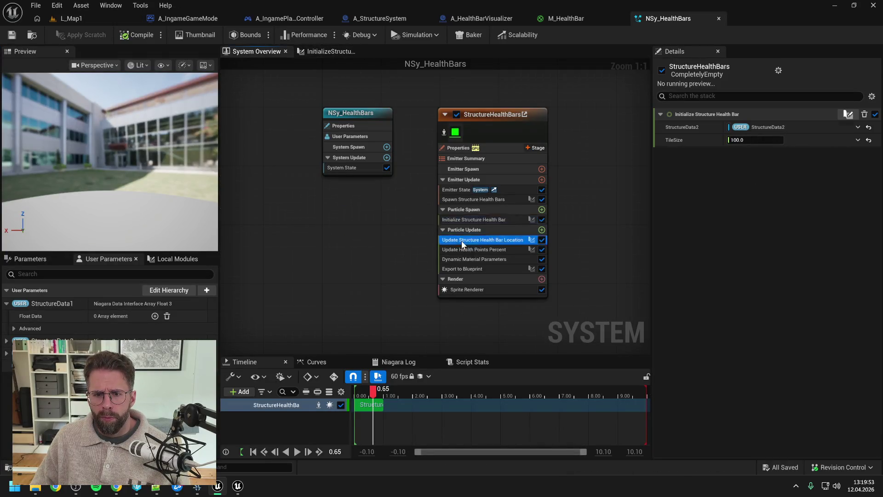
pyautogui.click(477, 250)
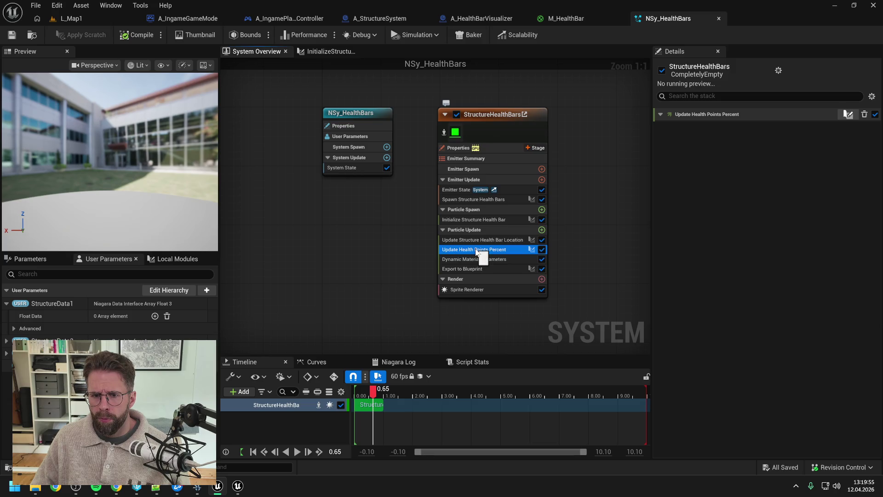
pyautogui.doubleClick(476, 250)
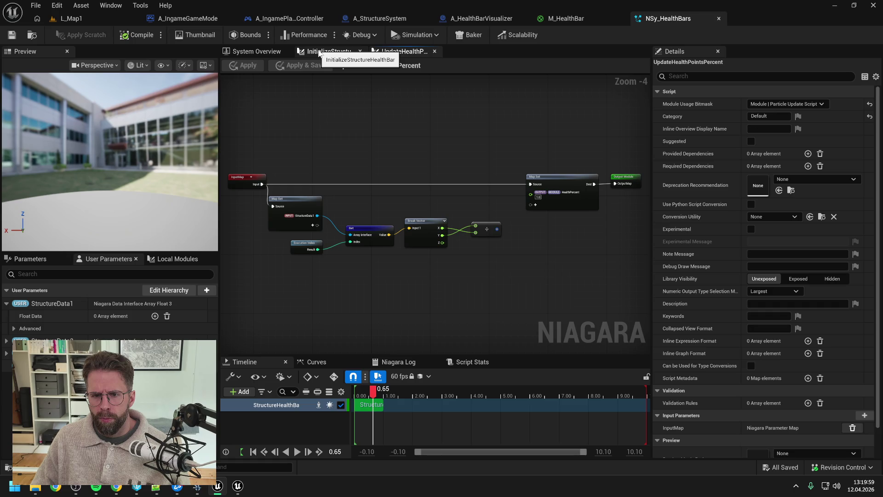
pyautogui.click(322, 51)
pyautogui.click(262, 51)
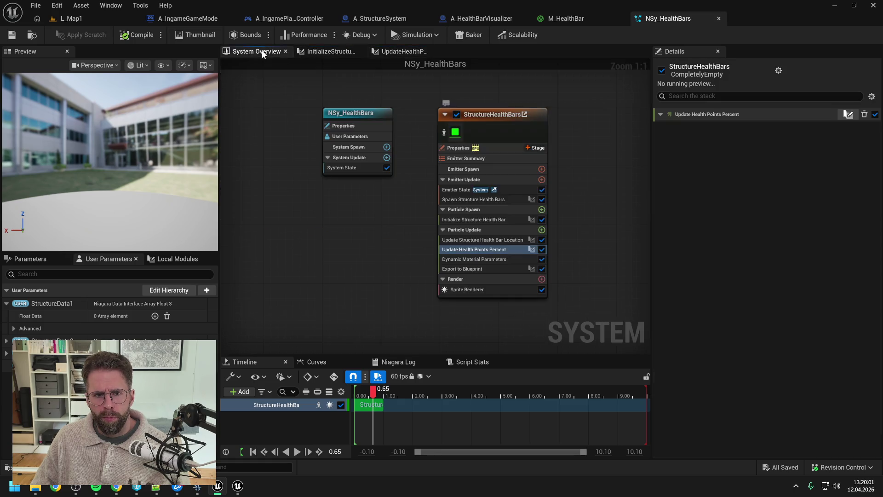
# In the Update Structure Health Bar Location script, wire Make Position into particle Position and apply
pyautogui.doubleClick(471, 238)
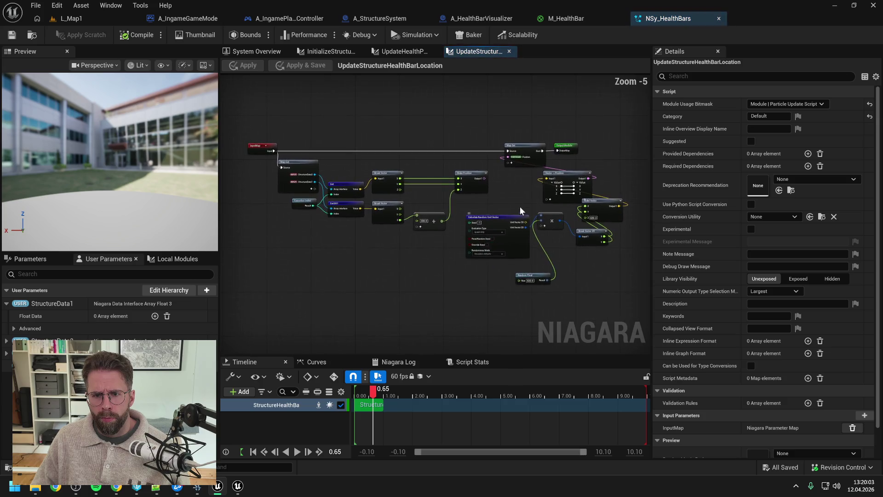
pyautogui.scroll(2, 479, 167)
pyautogui.moveTo(489, 187)
pyautogui.mouseDown()
pyautogui.moveTo(544, 165)
pyautogui.moveTo(533, 148)
pyautogui.mouseUp()
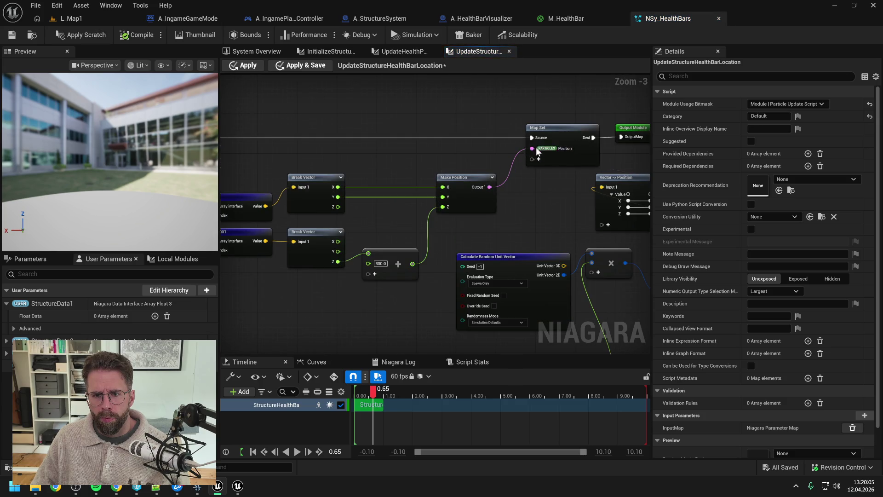
pyautogui.click(75, 36)
pyautogui.click(245, 50)
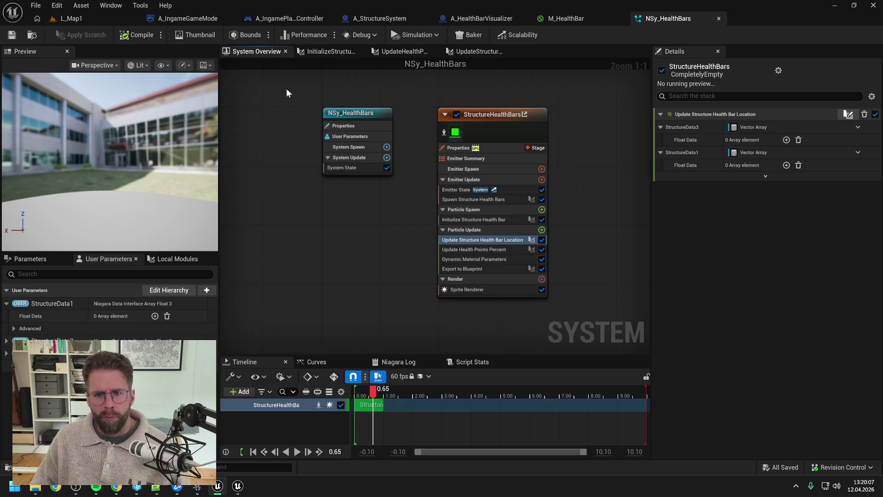
# Bind the location module's StructureData3 and StructureData1 inputs to their matching user parameters
pyautogui.click(480, 241)
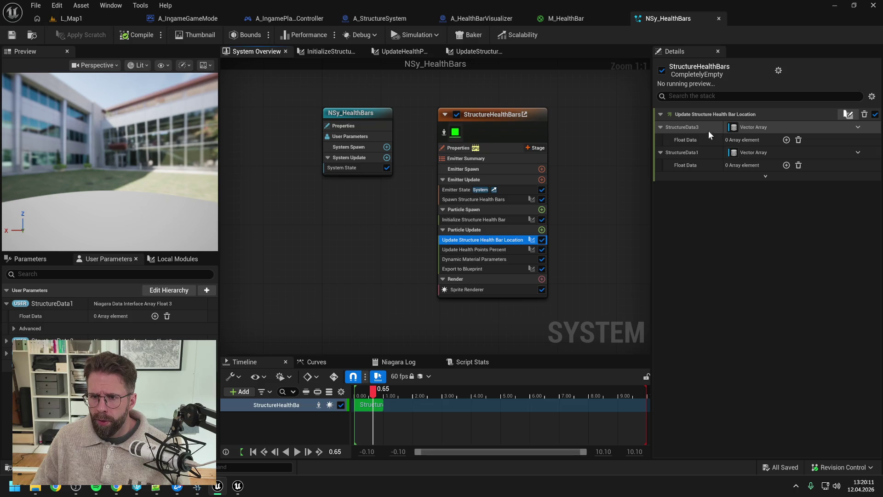
pyautogui.moveTo(151, 330); pyautogui.dragTo(757, 128)
pyautogui.moveTo(55, 304)
pyautogui.mouseDown()
pyautogui.moveTo(531, 179)
pyautogui.moveTo(755, 139)
pyautogui.mouseUp()
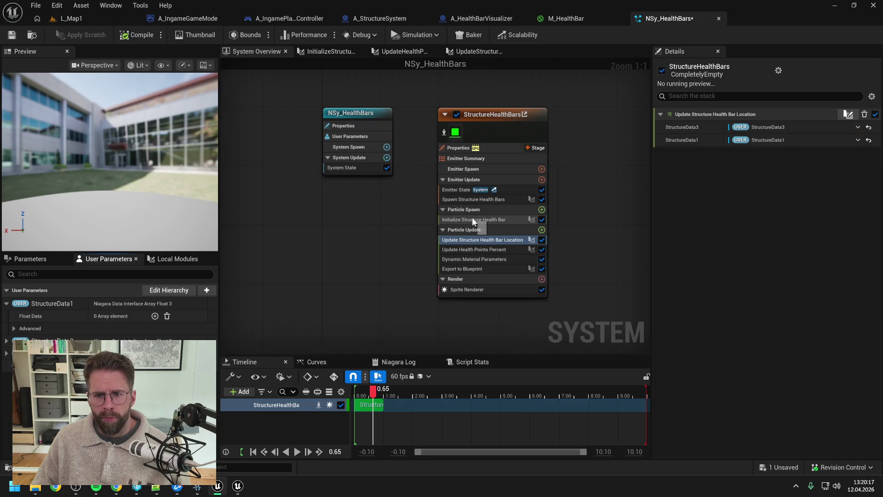
pyautogui.click(472, 219)
pyautogui.click(83, 18)
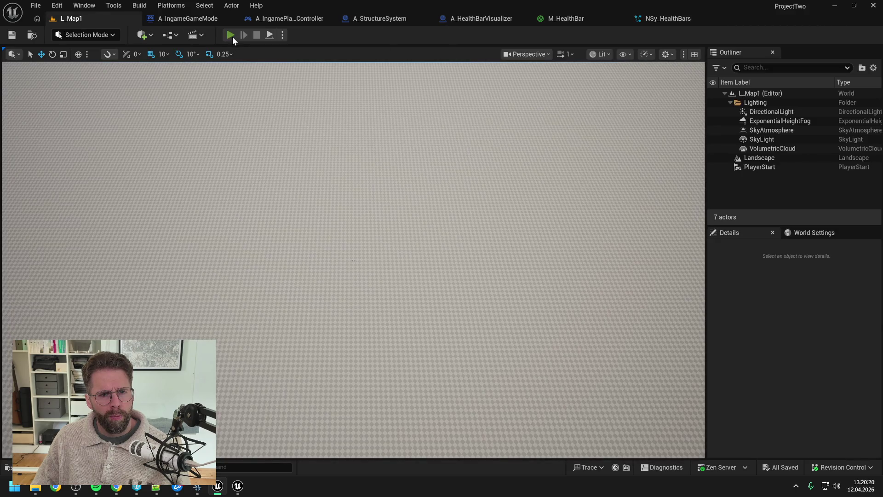
# Play-test L_Map1 to confirm one green health bar on the block, then open A_HealthBarVisualizer
pyautogui.click(232, 36)
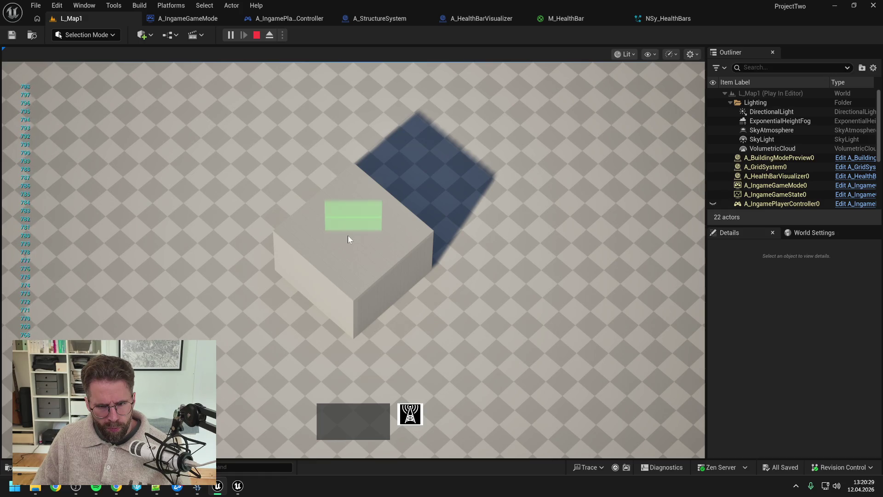
pyautogui.press('Escape')
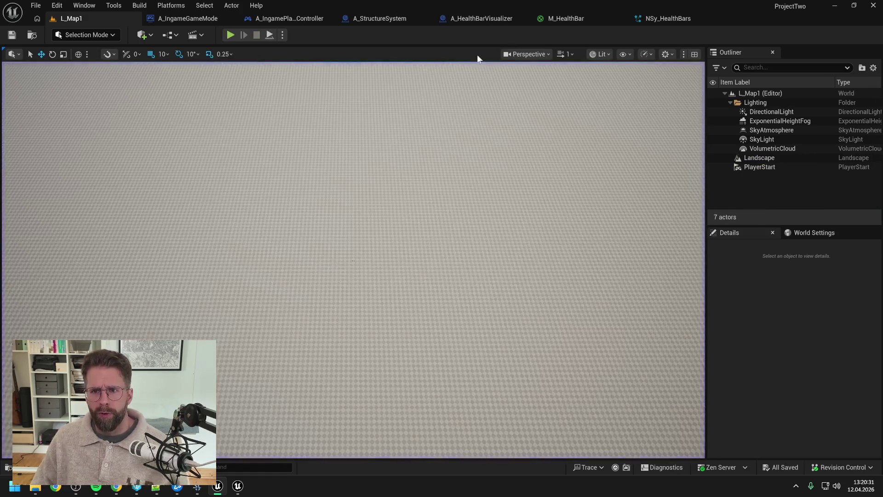
pyautogui.click(471, 21)
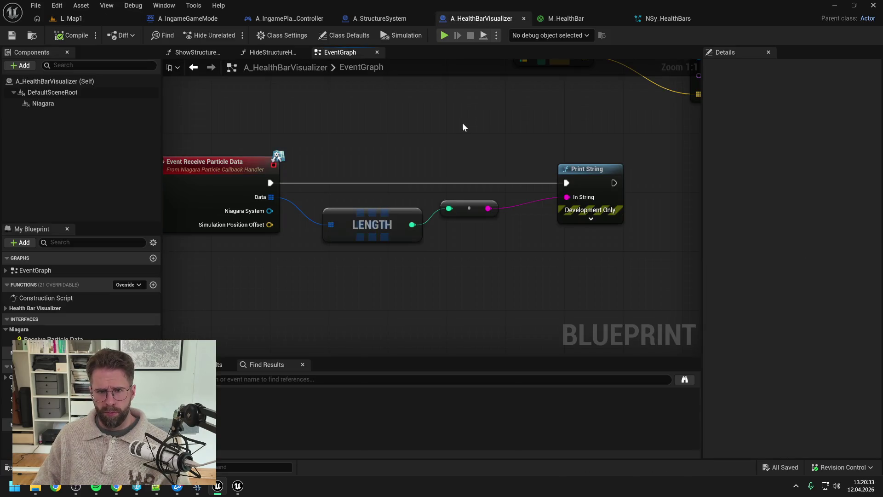
# Switch back to the NSy_HealthBars Niagara system overview
pyautogui.click(667, 23)
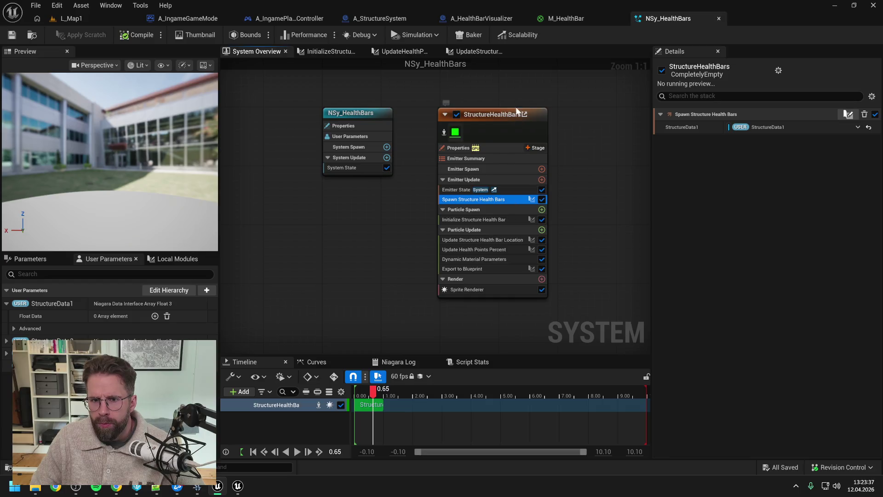
# Show the StructureHealthBars emitter's full stack, briefly searching 'li' then clearing it
pyautogui.click(501, 120)
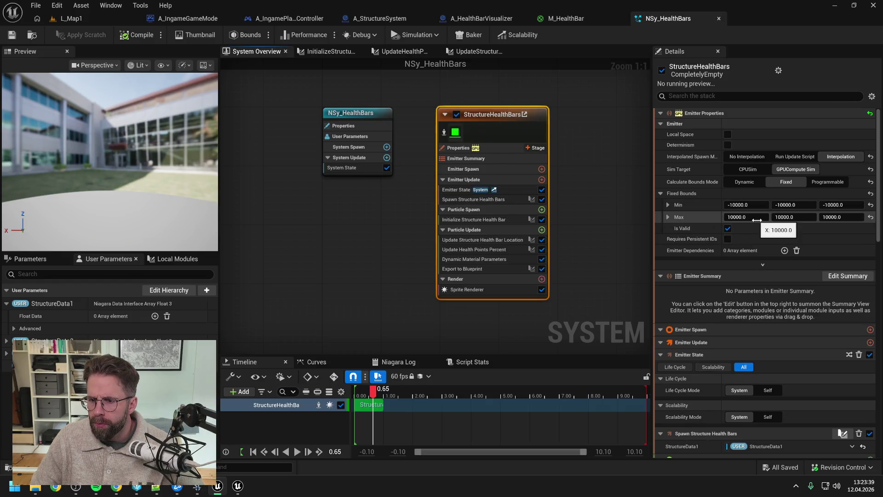
pyautogui.click(805, 96)
pyautogui.write('li')
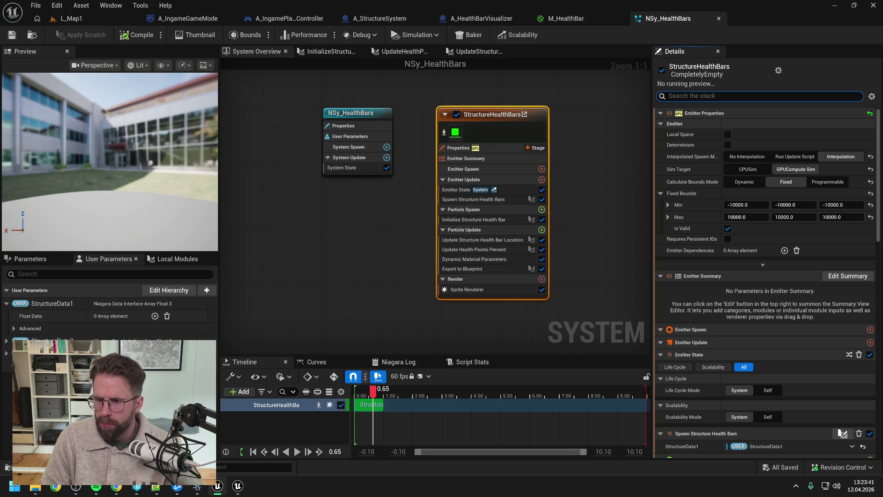
pyautogui.press('BackSpace')
pyautogui.press('BackSpace')
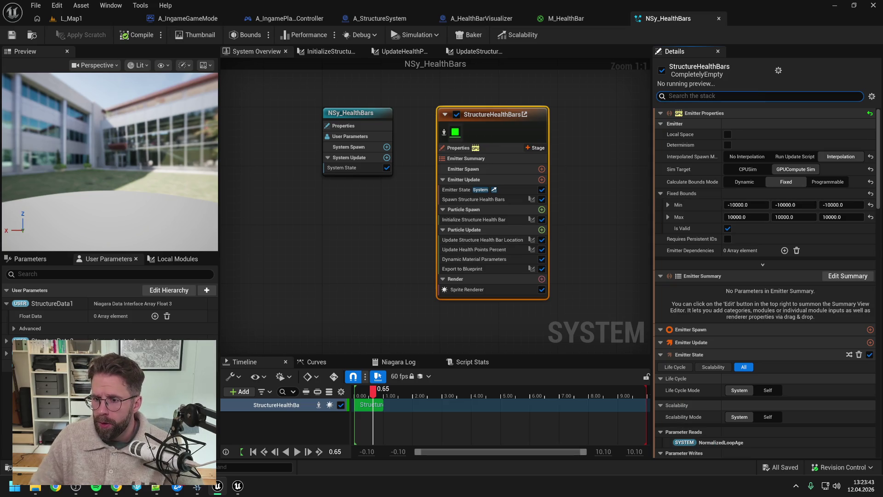
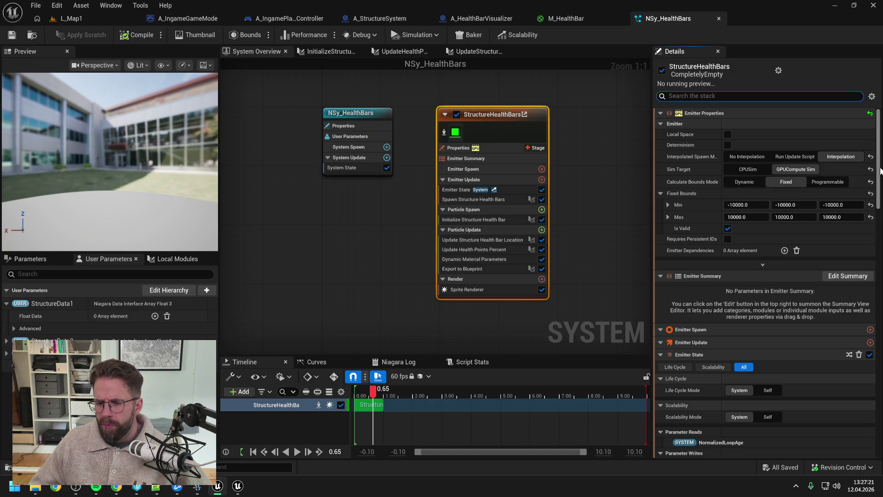
# Search the StructureHealthBars stack for "life time" and scroll through to confirm zero matches
pyautogui.scroll(-15, 842, 208)
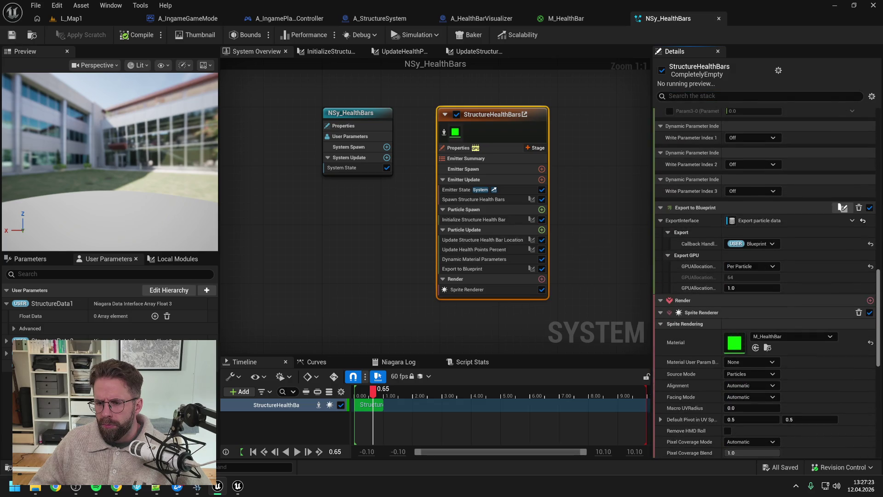
pyautogui.click(679, 97)
pyautogui.write('life')
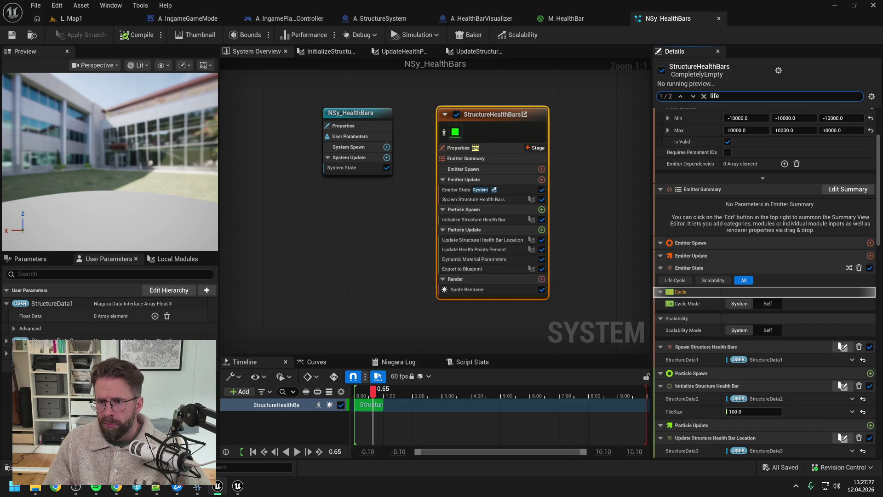
pyautogui.write(' time')
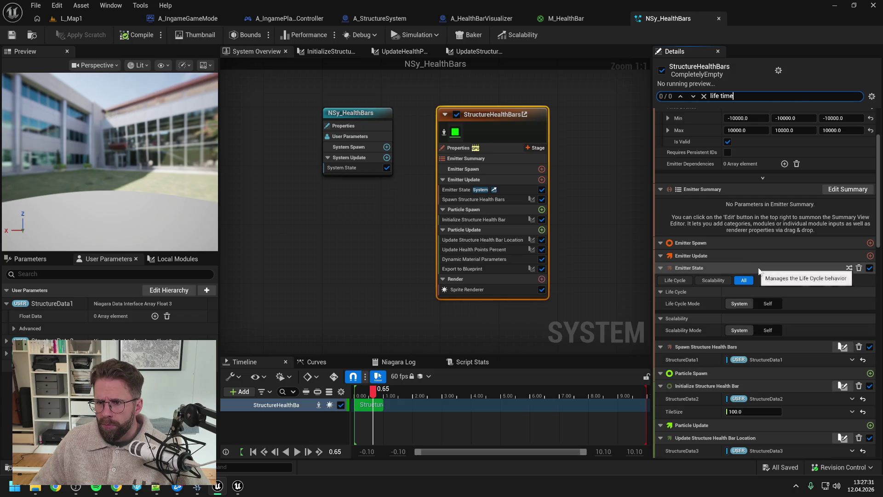
pyautogui.scroll(3, 762, 268)
pyautogui.scroll(-2, 788, 246)
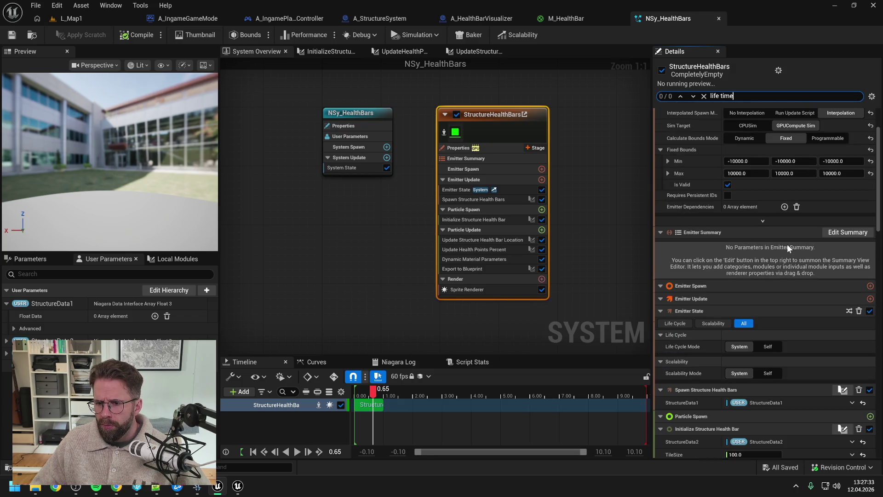
pyautogui.scroll(-1, 788, 248)
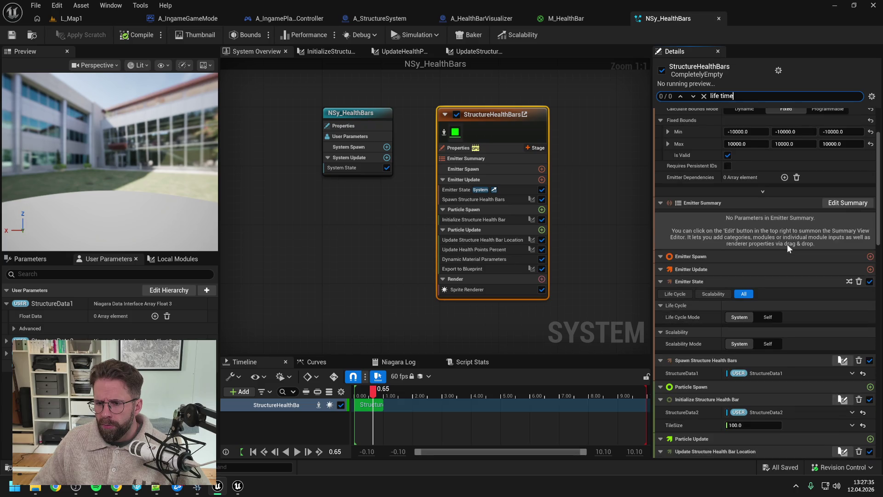
pyautogui.scroll(-5, 787, 254)
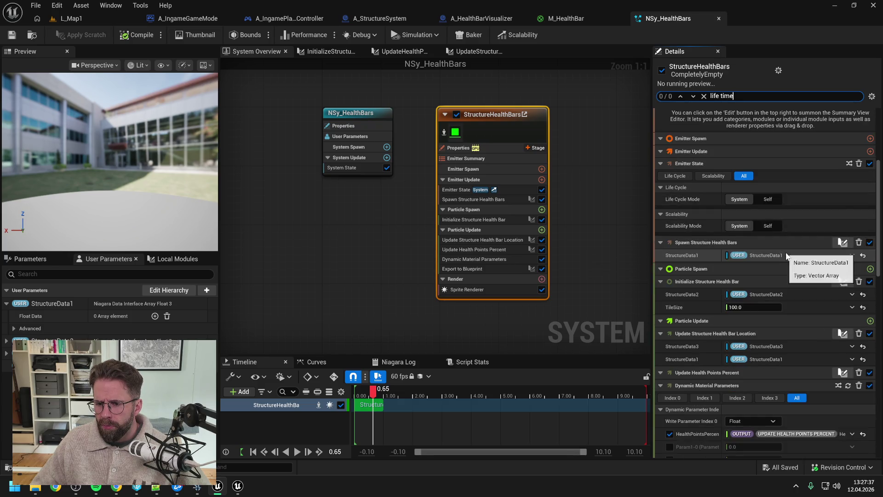
pyautogui.scroll(-9, 787, 254)
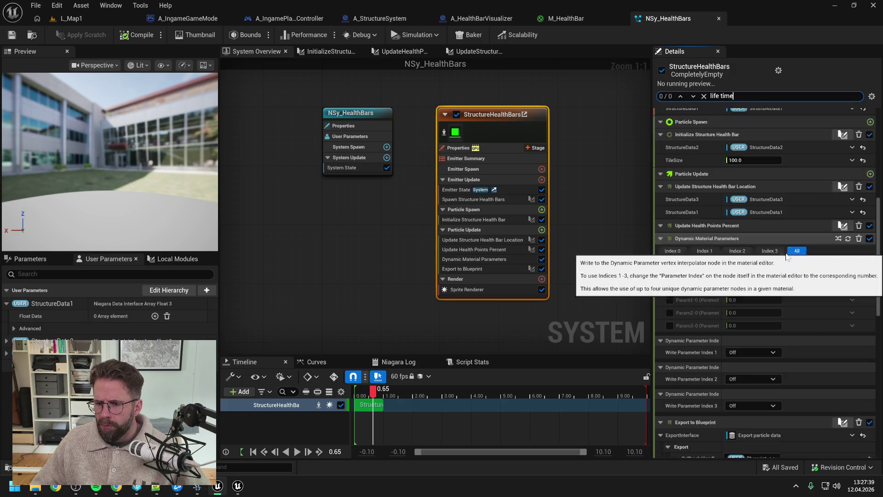
pyautogui.scroll(-5, 786, 258)
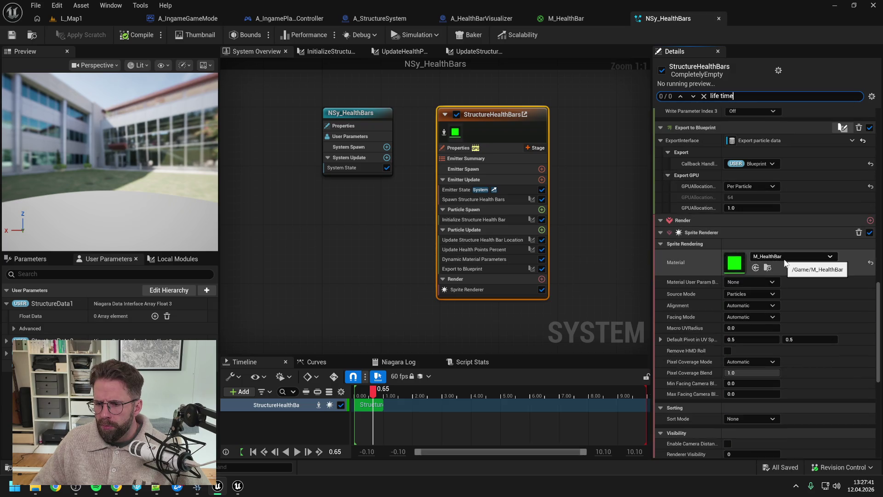
pyautogui.scroll(-6, 808, 283)
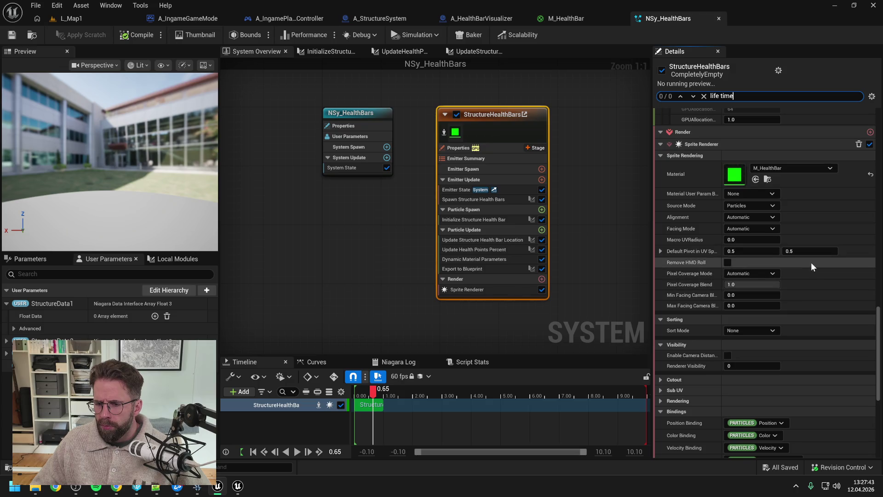
pyautogui.scroll(-8, 812, 266)
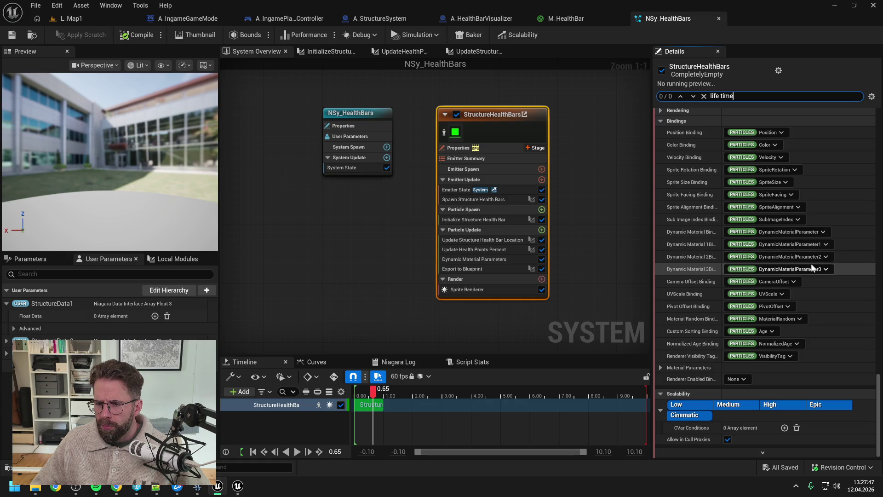
pyautogui.scroll(20, 797, 290)
pyautogui.scroll(15, 797, 288)
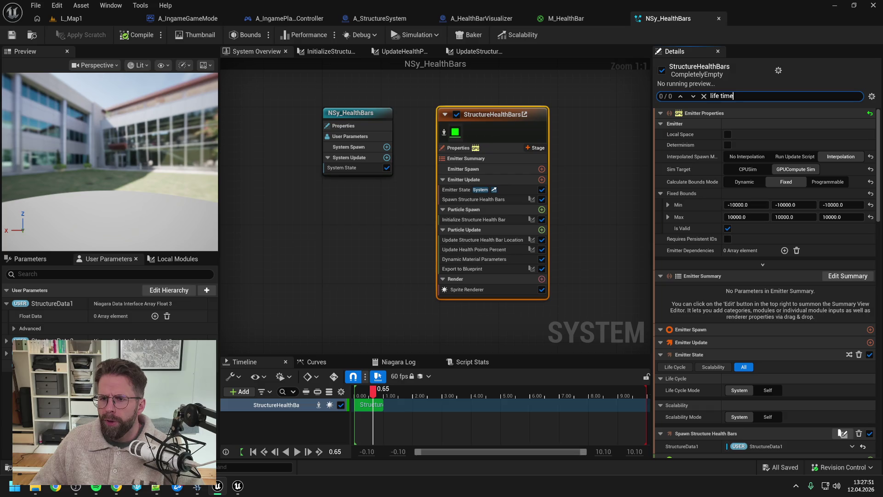
pyautogui.click(615, 189)
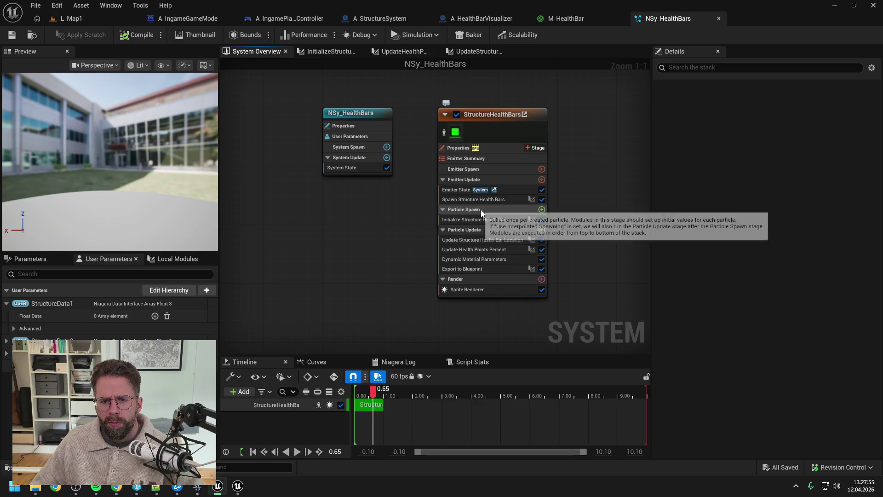
pyautogui.click(498, 115)
pyautogui.scroll(-5, 760, 202)
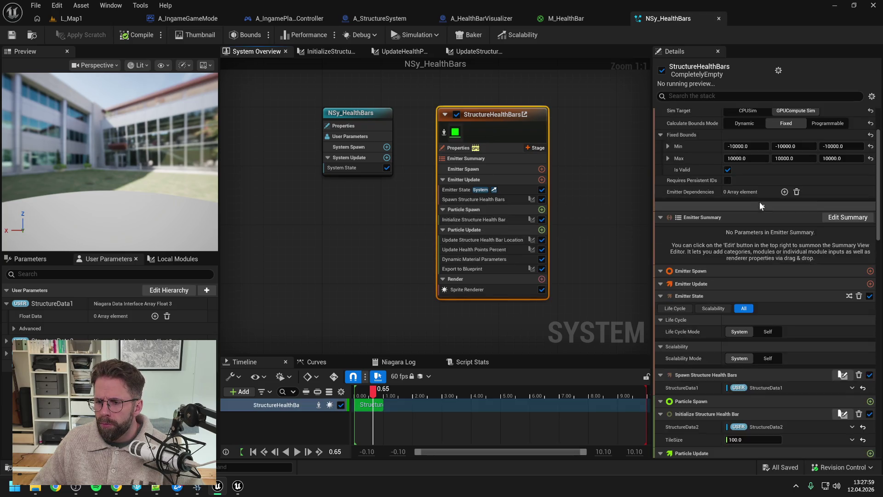
pyautogui.scroll(-6, 761, 202)
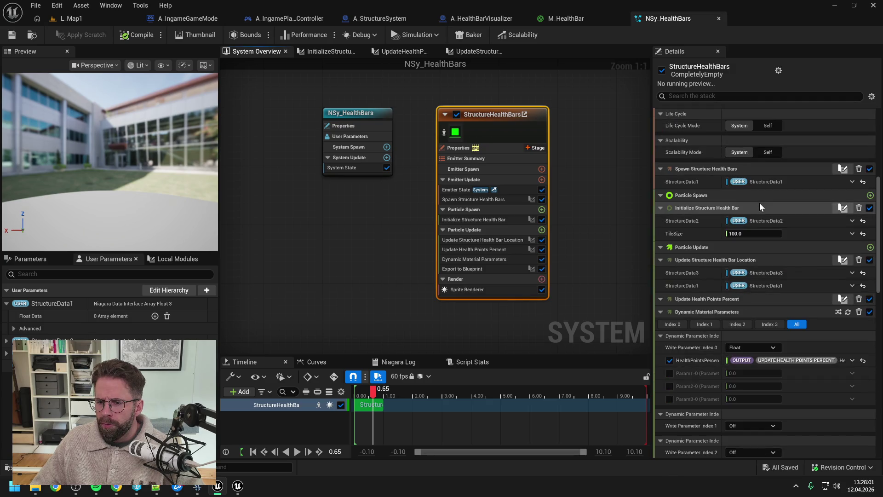
pyautogui.scroll(-3, 747, 219)
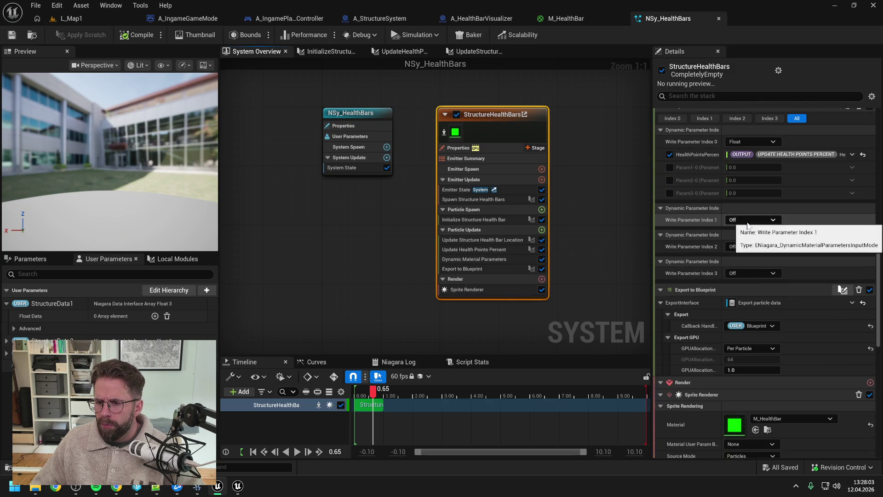
pyautogui.scroll(-2, 748, 225)
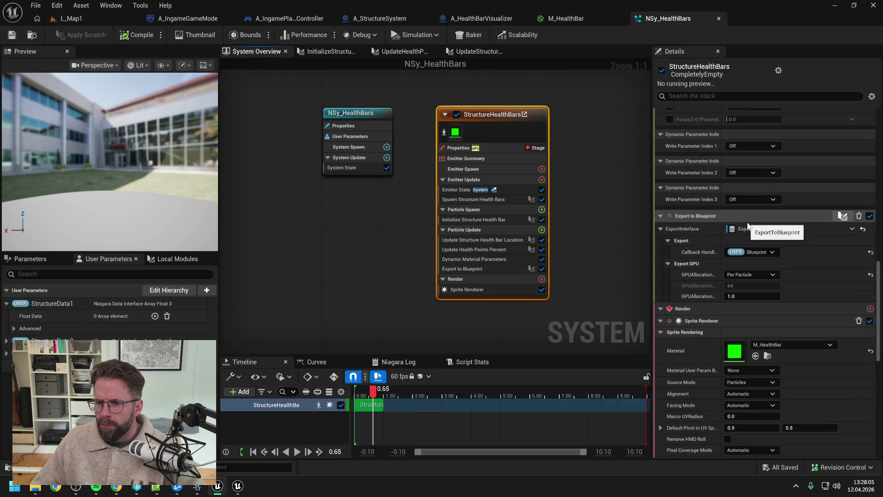
pyautogui.scroll(-2, 736, 230)
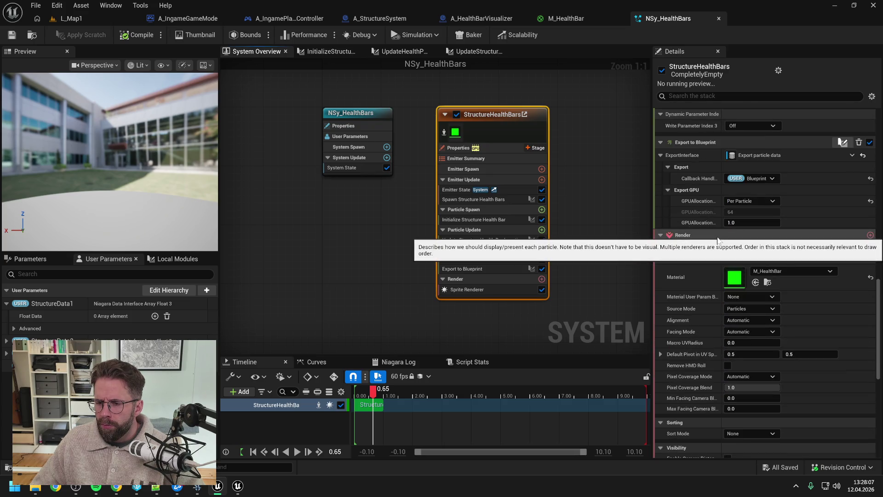
pyautogui.scroll(-2, 718, 239)
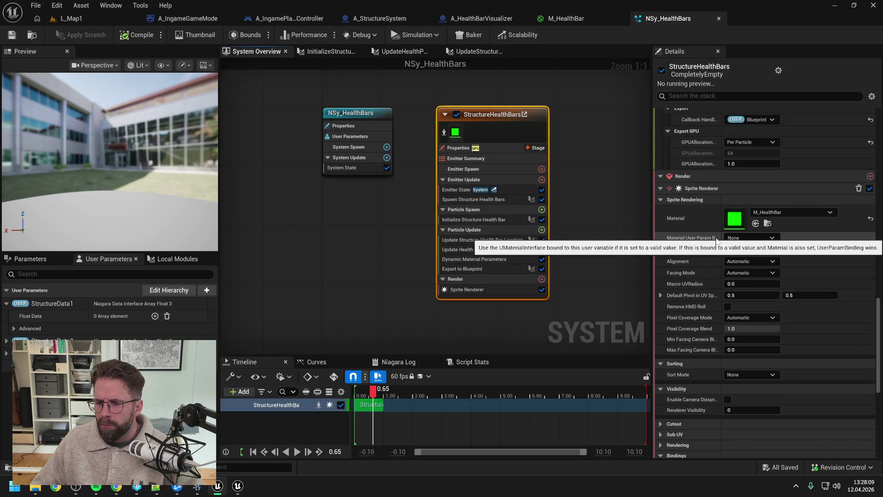
pyautogui.scroll(-2, 716, 239)
pyautogui.scroll(-9, 704, 249)
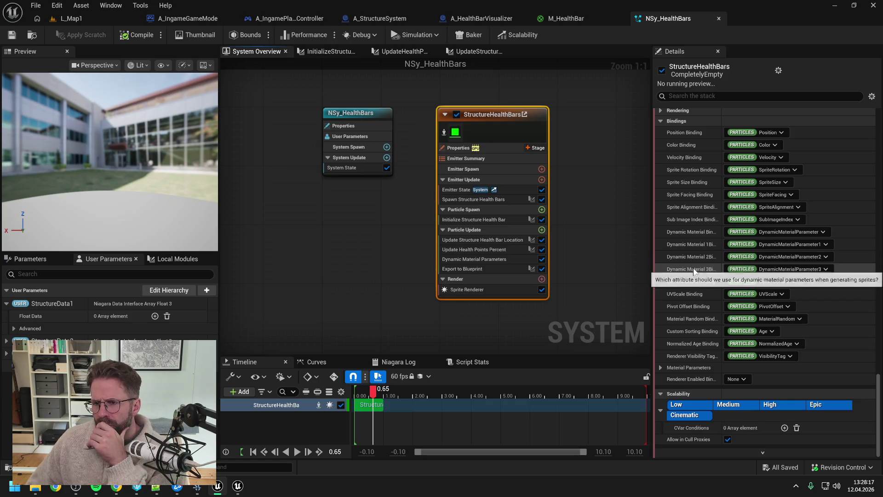
pyautogui.scroll(2, 695, 263)
pyautogui.scroll(2, 696, 267)
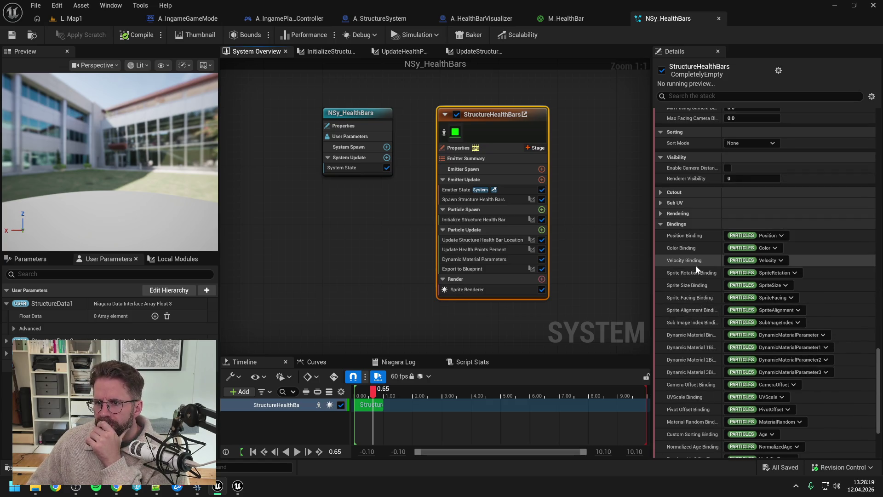
pyautogui.scroll(2, 695, 264)
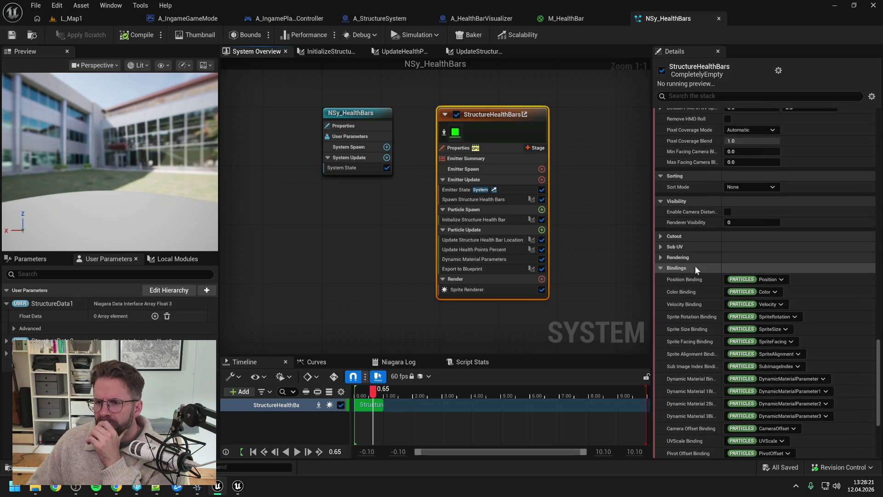
pyautogui.scroll(2, 695, 266)
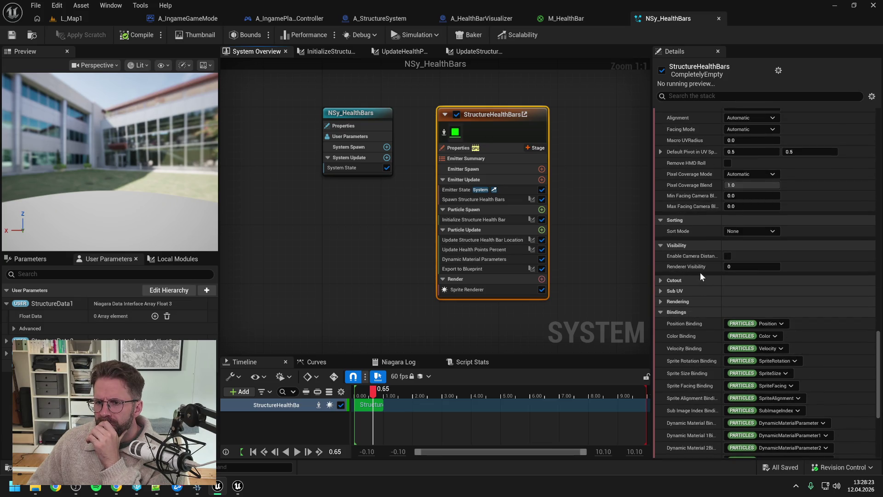
pyautogui.scroll(2, 701, 273)
pyautogui.scroll(2, 711, 260)
pyautogui.scroll(2, 719, 252)
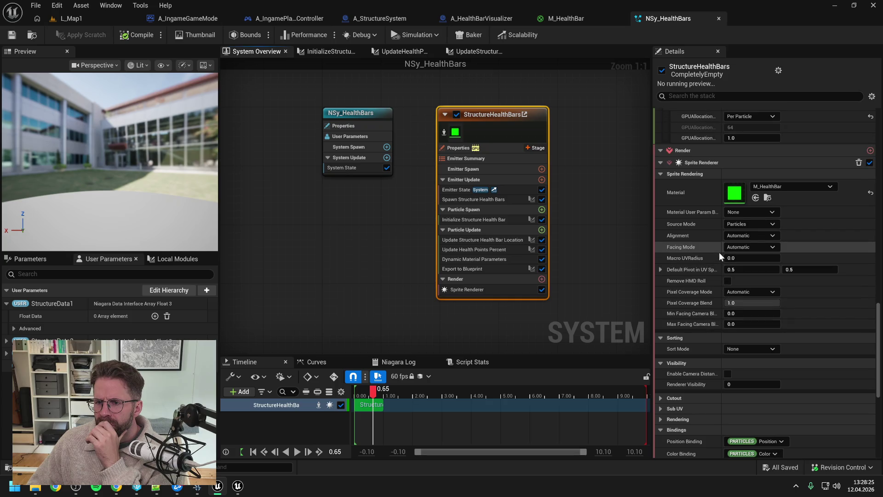
pyautogui.scroll(2, 720, 252)
pyautogui.scroll(6, 720, 252)
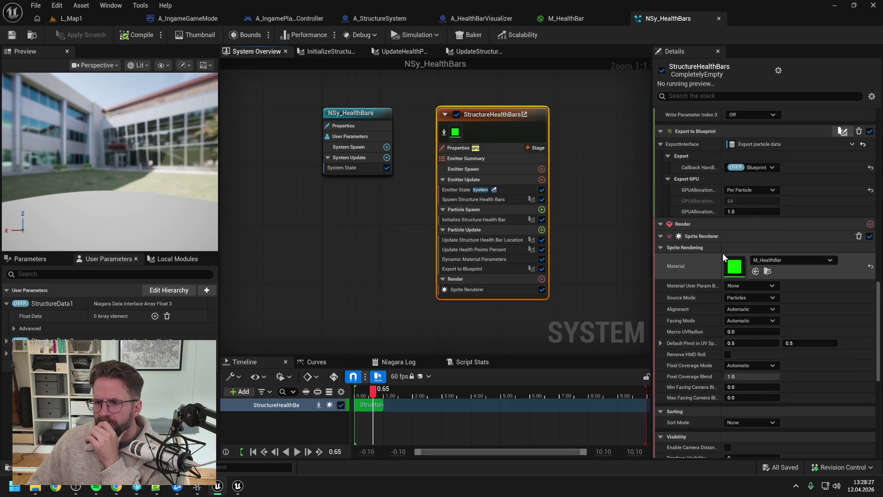
pyautogui.scroll(5, 794, 264)
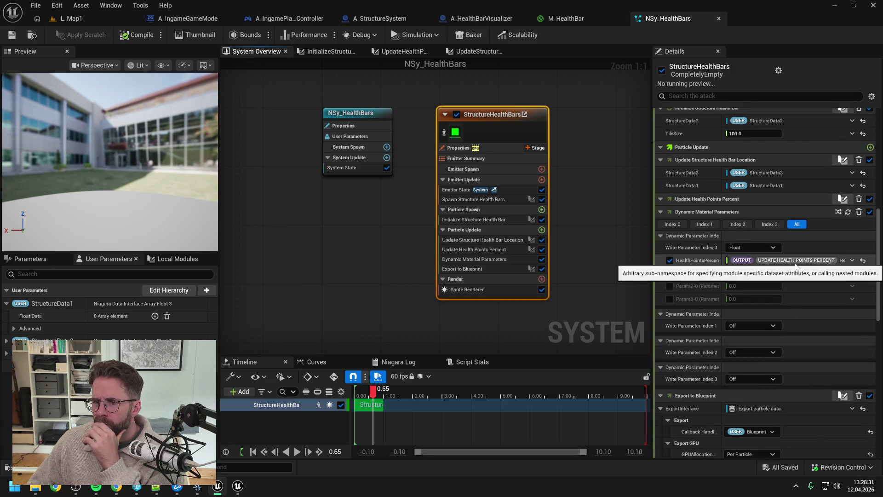
pyautogui.scroll(3, 794, 264)
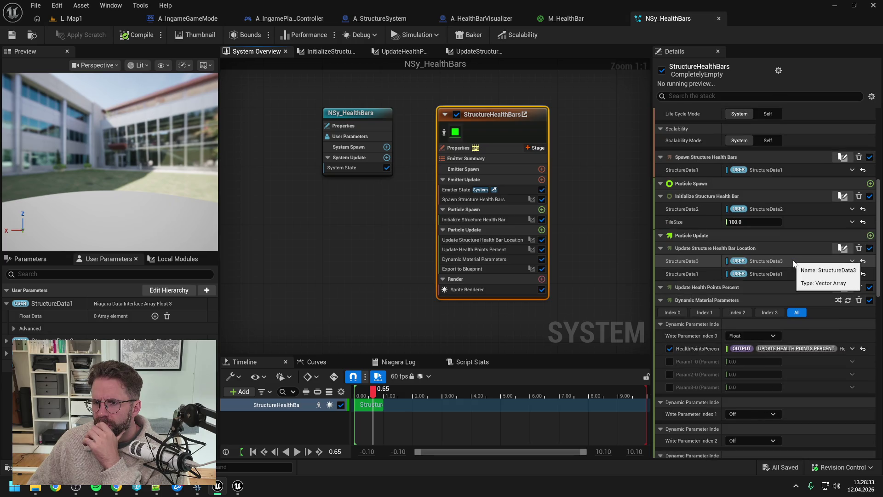
pyautogui.scroll(6, 793, 260)
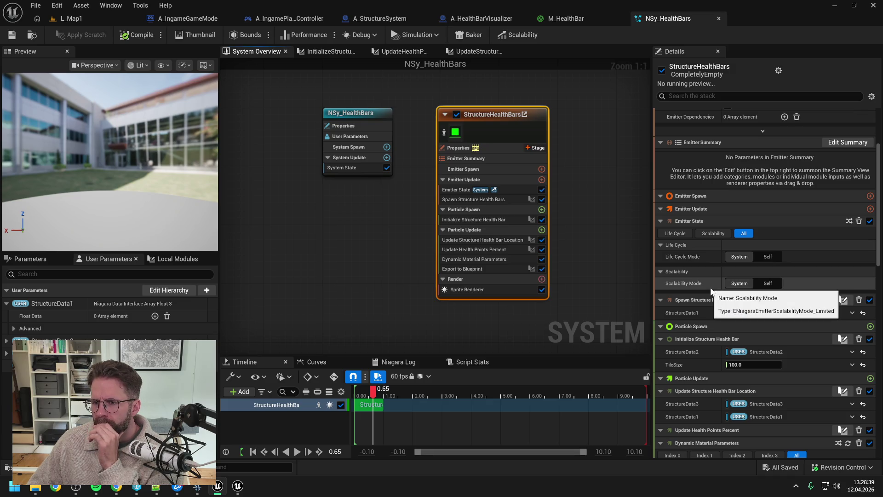
pyautogui.scroll(5, 711, 290)
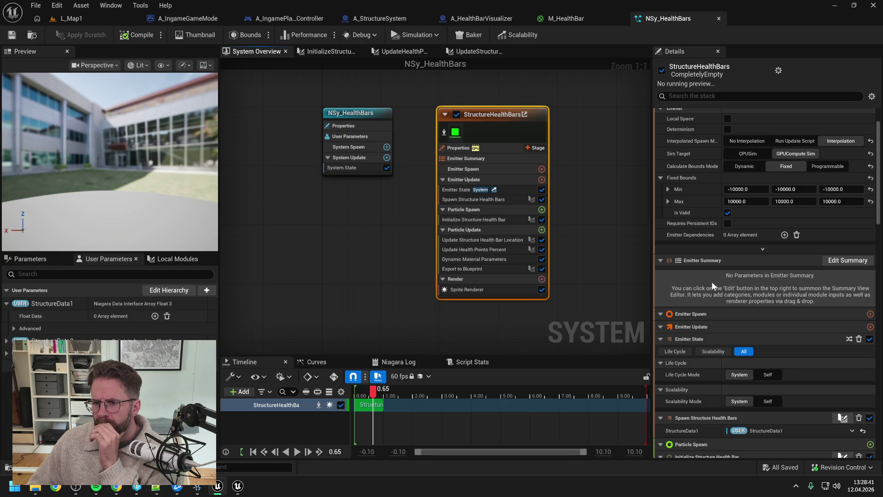
pyautogui.scroll(1, 743, 286)
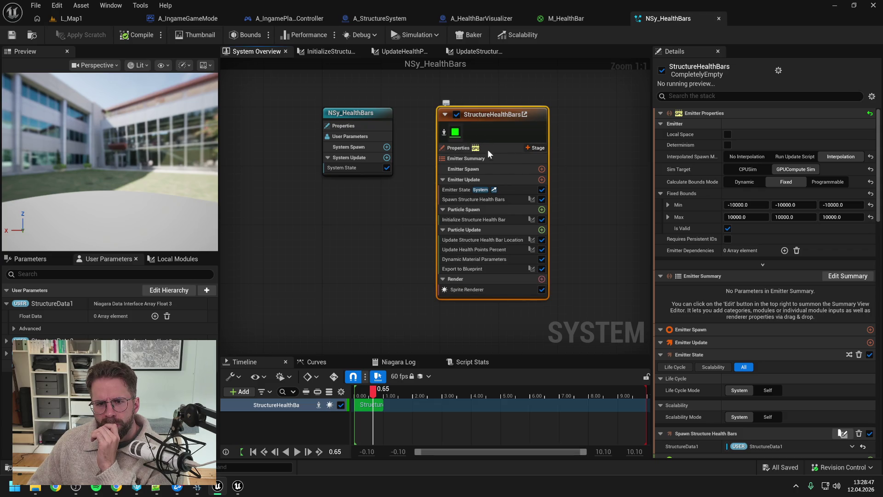
# Show the full system parameter list, then reselect the StructureHealthBars emitter's full stack
pyautogui.press('F2')
pyautogui.click(618, 149)
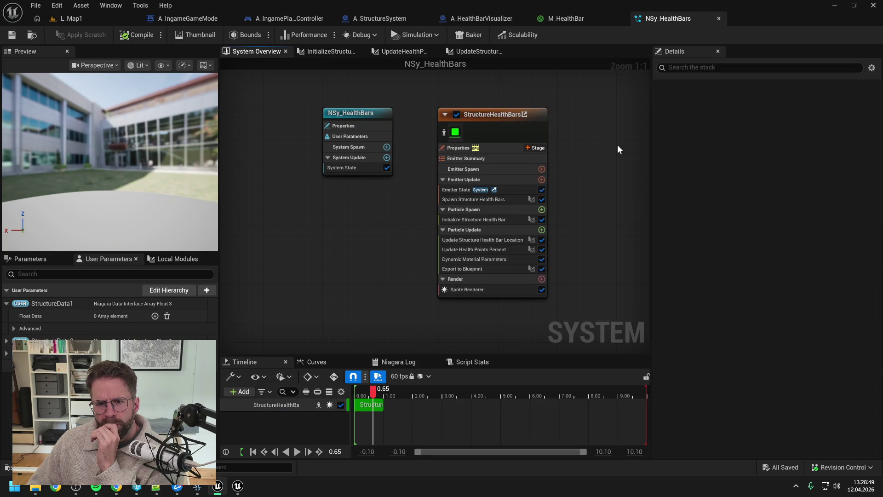
pyautogui.click(503, 132)
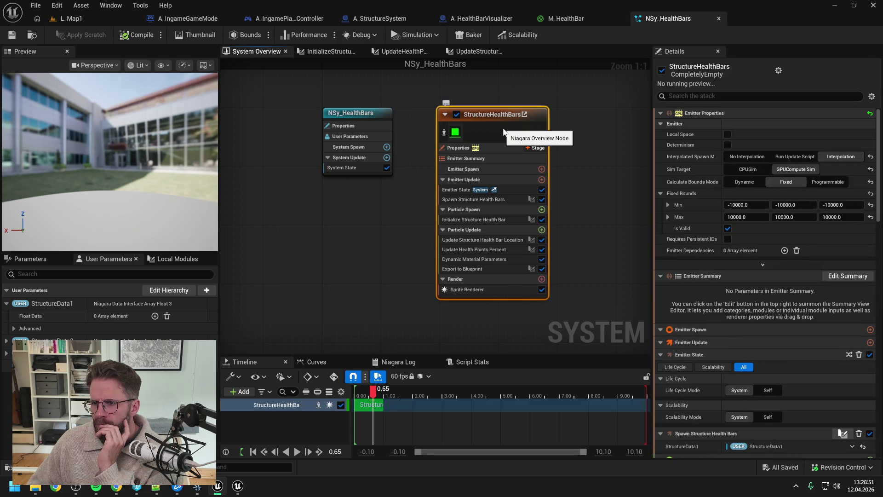
pyautogui.click(470, 219)
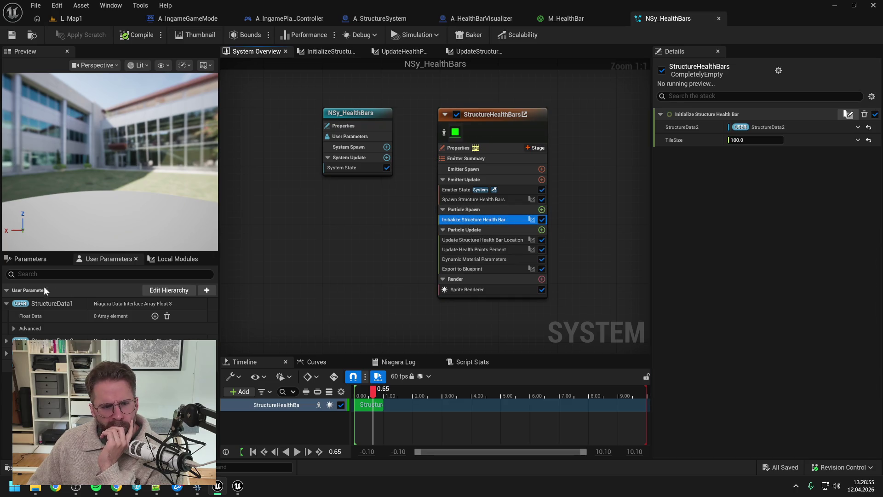
pyautogui.click(43, 259)
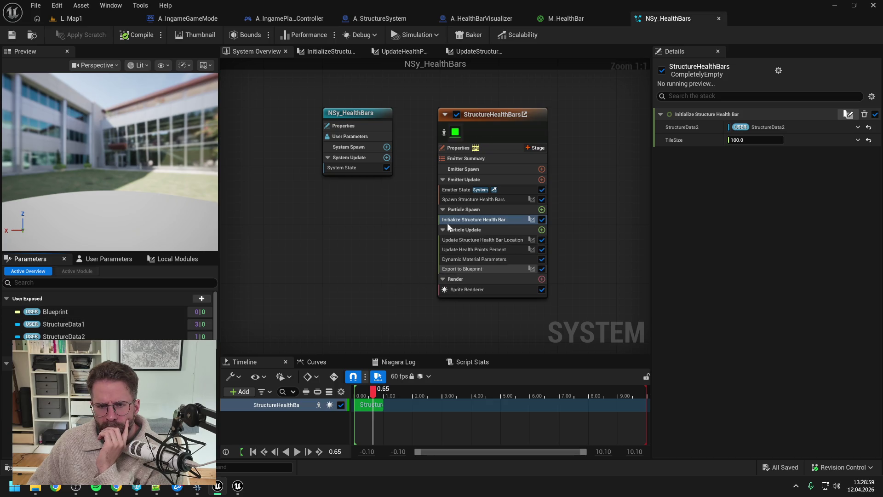
pyautogui.click(500, 117)
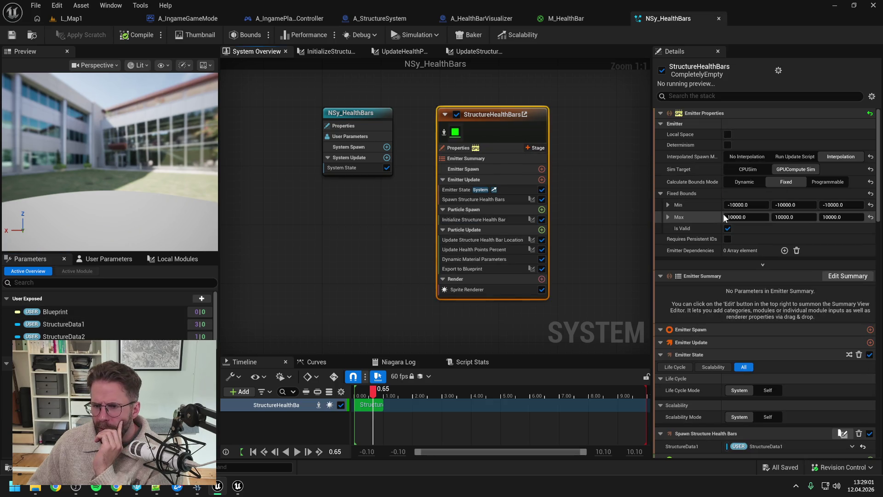
# Collapse the Emitter Properties, Summary, Update and Spawn sections and scroll the remaining stack
pyautogui.click(661, 113)
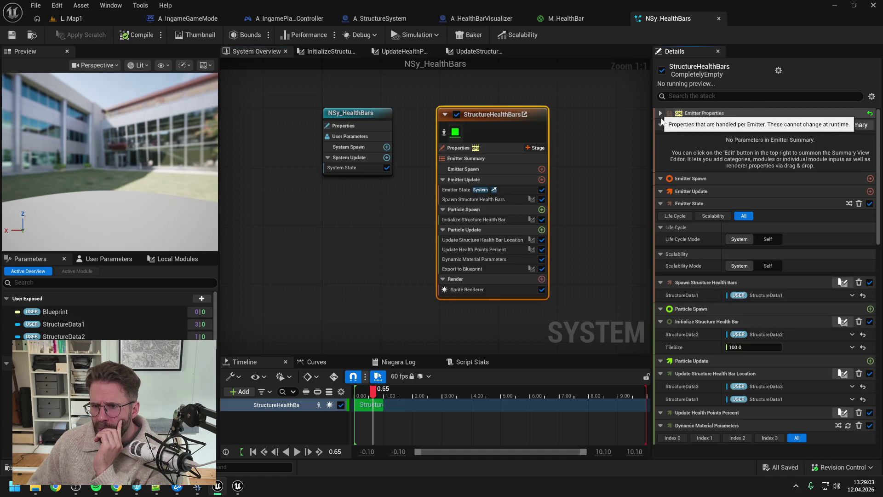
pyautogui.click(660, 125)
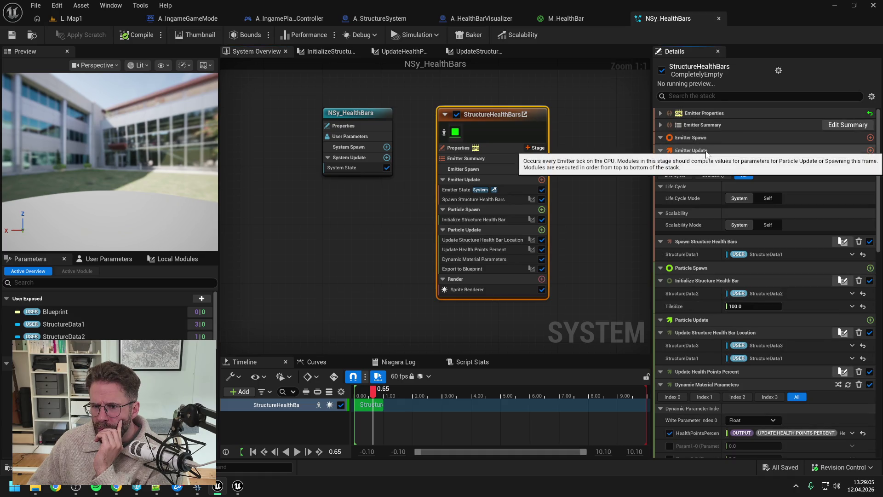
pyautogui.click(661, 151)
pyautogui.click(661, 150)
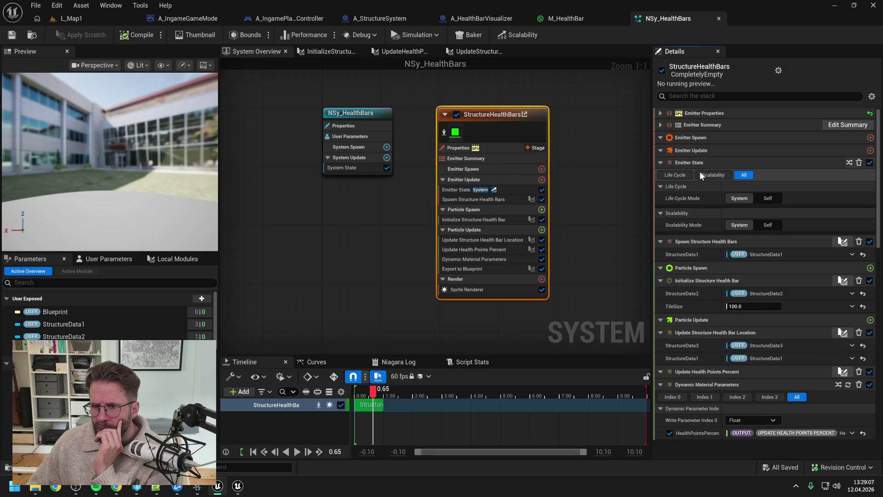
pyautogui.click(662, 150)
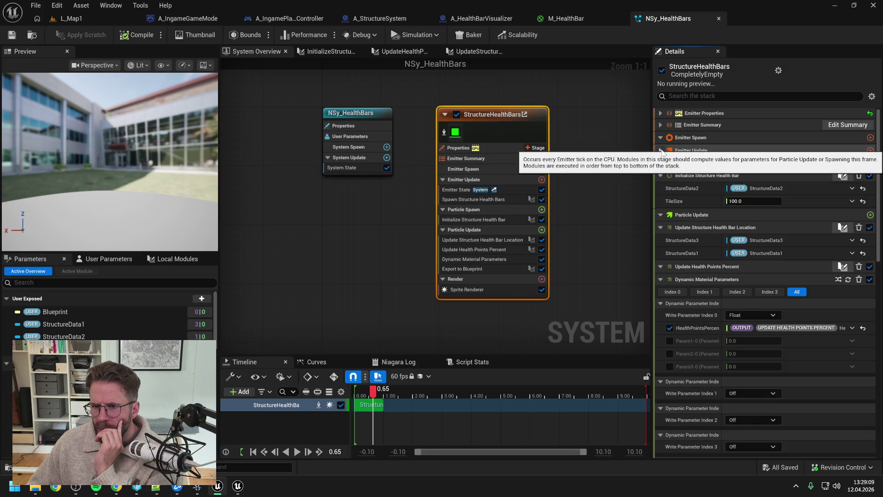
pyautogui.click(661, 138)
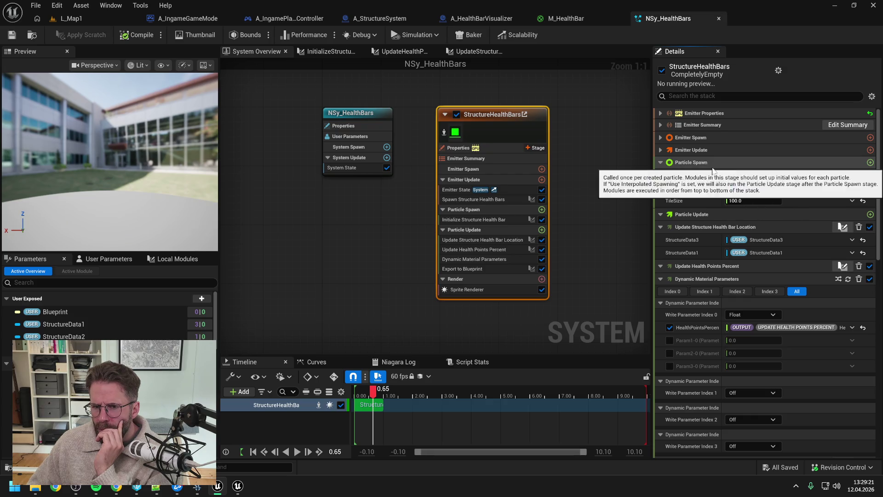
pyautogui.scroll(-5, 703, 216)
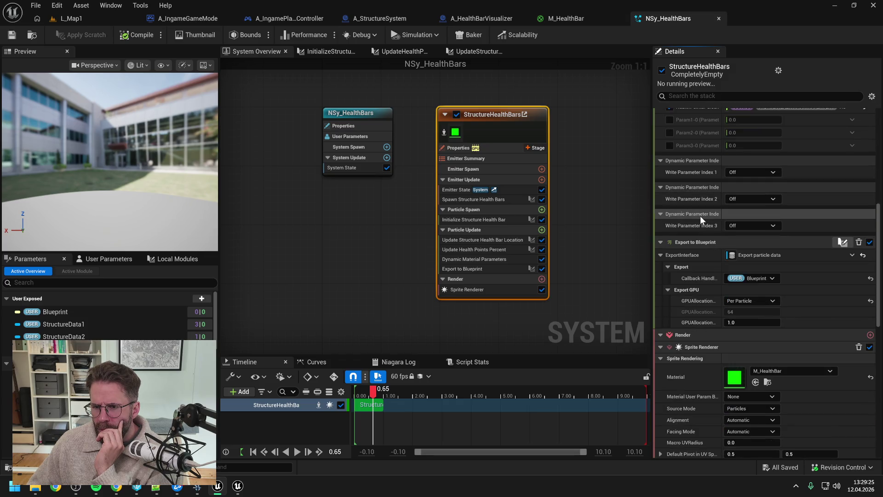
pyautogui.scroll(-6, 701, 217)
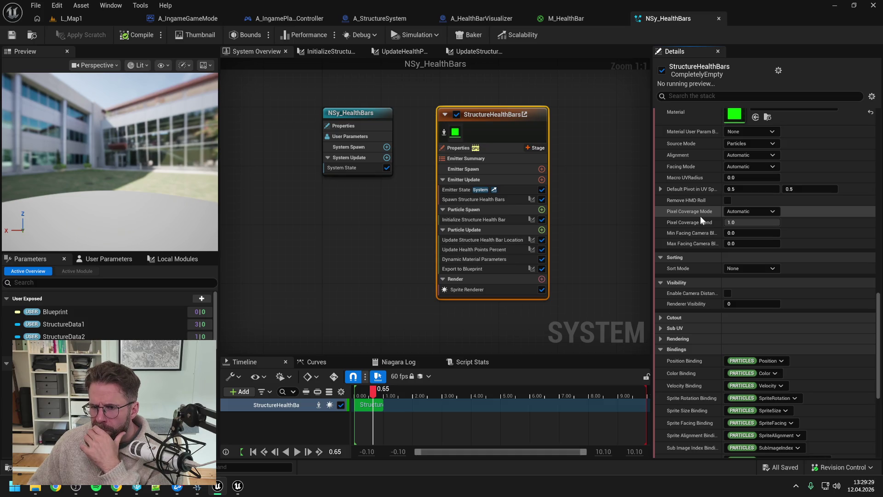
pyautogui.scroll(-2, 701, 219)
pyautogui.scroll(-1, 700, 216)
pyautogui.scroll(-2, 701, 220)
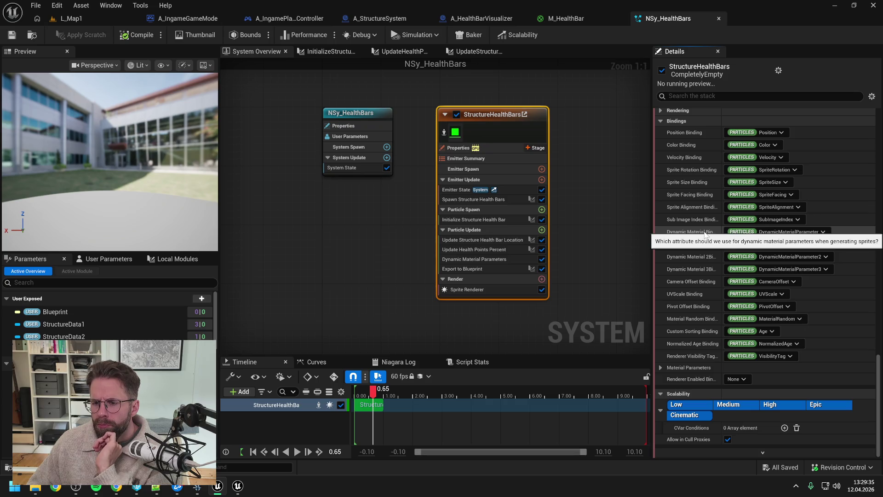
pyautogui.scroll(2, 707, 256)
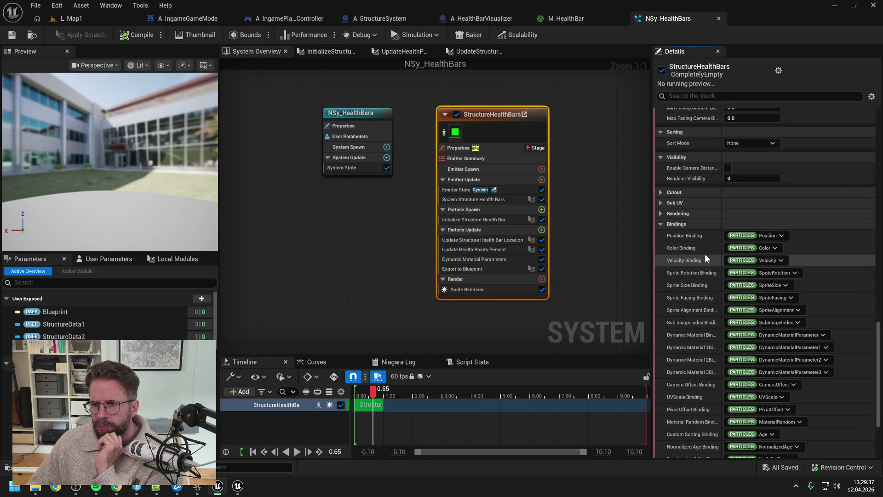
# Uncheck Cast Shadows in the Sprite Renderer's Rendering options
pyautogui.click(661, 213)
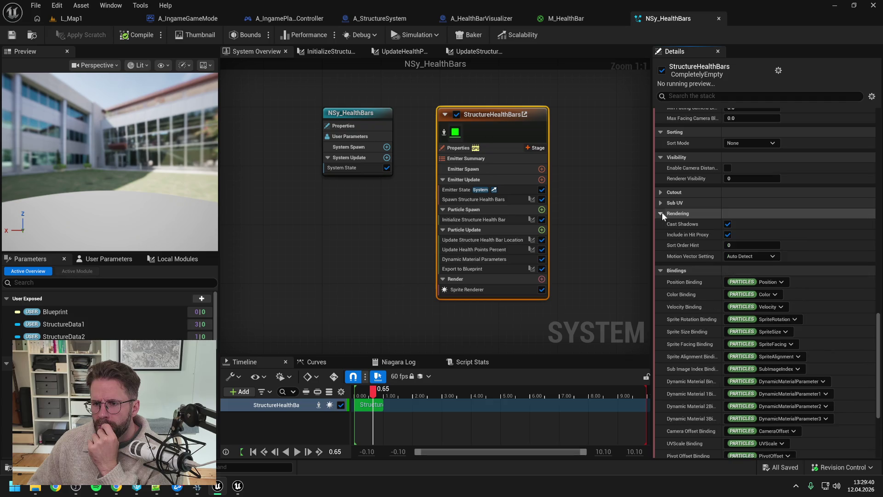
pyautogui.click(728, 224)
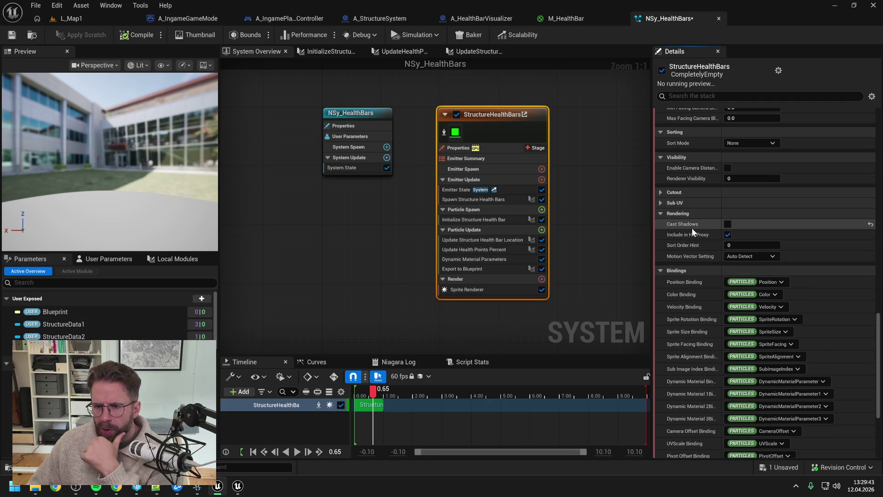
pyautogui.click(660, 203)
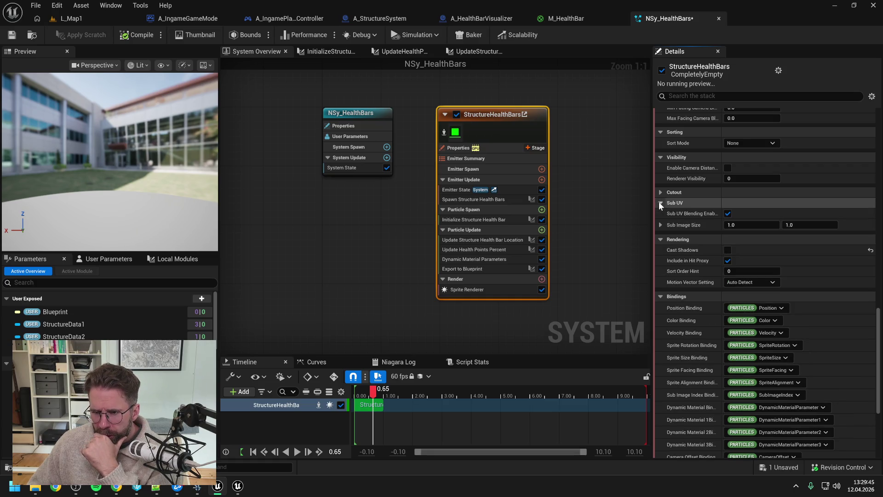
pyautogui.click(659, 202)
pyautogui.click(659, 192)
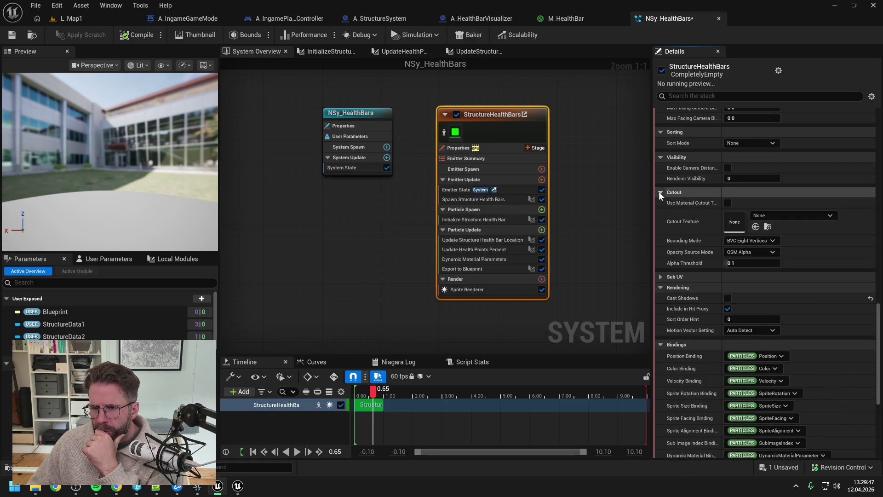
pyautogui.click(659, 191)
# View the Sprite Renderer's settings alone, then return to the emitter's full module stack
pyautogui.scroll(2, 702, 218)
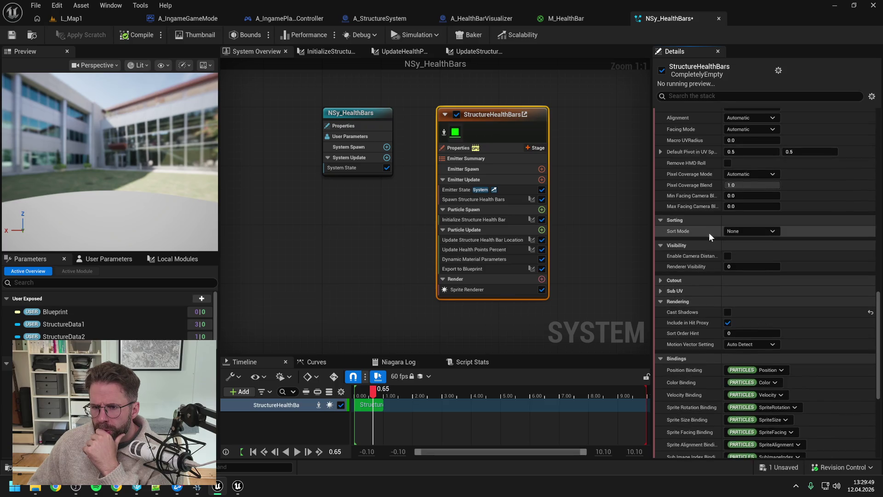
pyautogui.click(507, 289)
pyautogui.scroll(5, 717, 267)
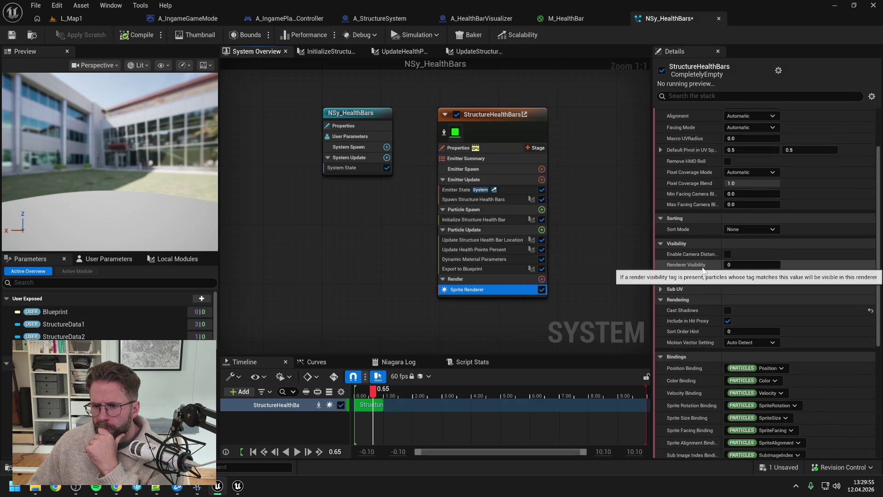
pyautogui.scroll(3, 702, 266)
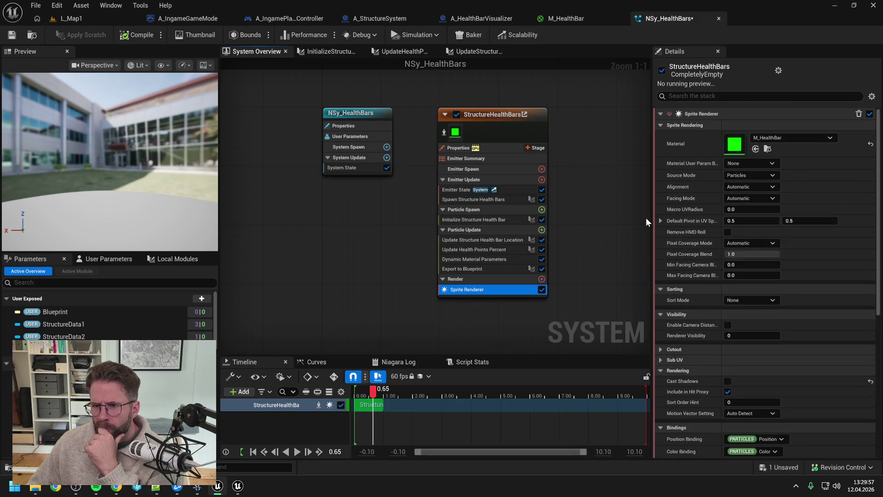
pyautogui.click(604, 214)
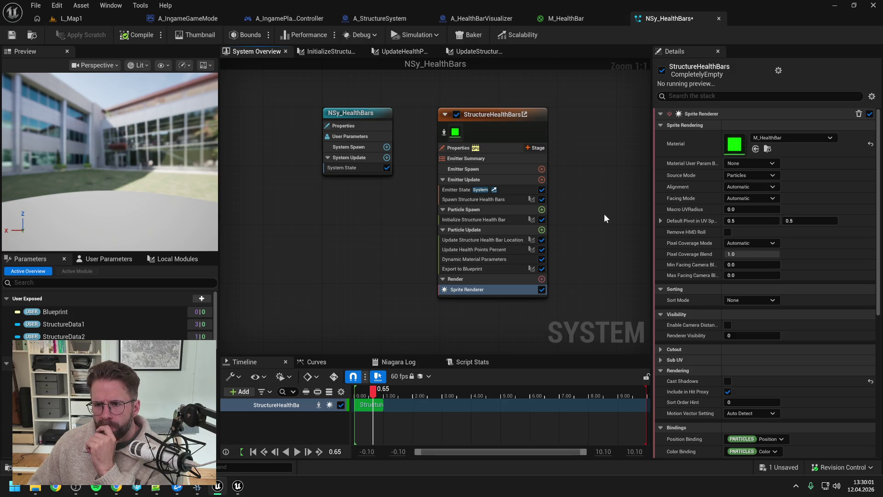
pyautogui.click(485, 113)
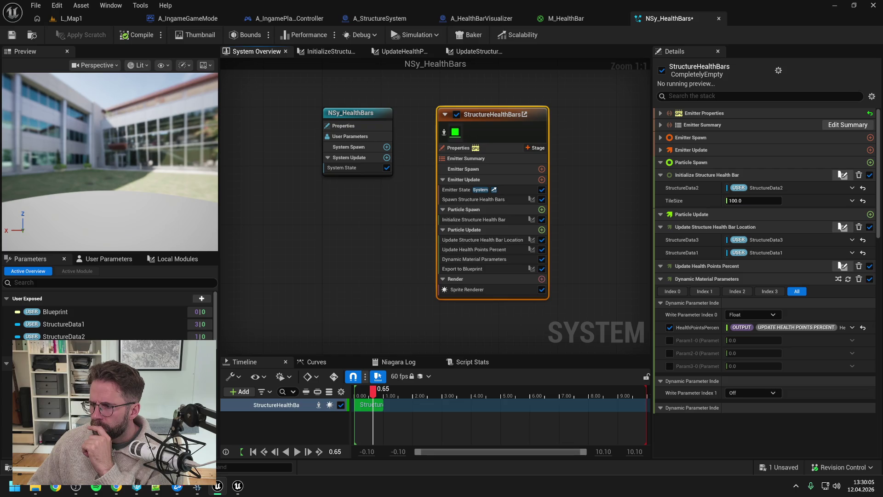
pyautogui.hotkey('alt', 'Tab')
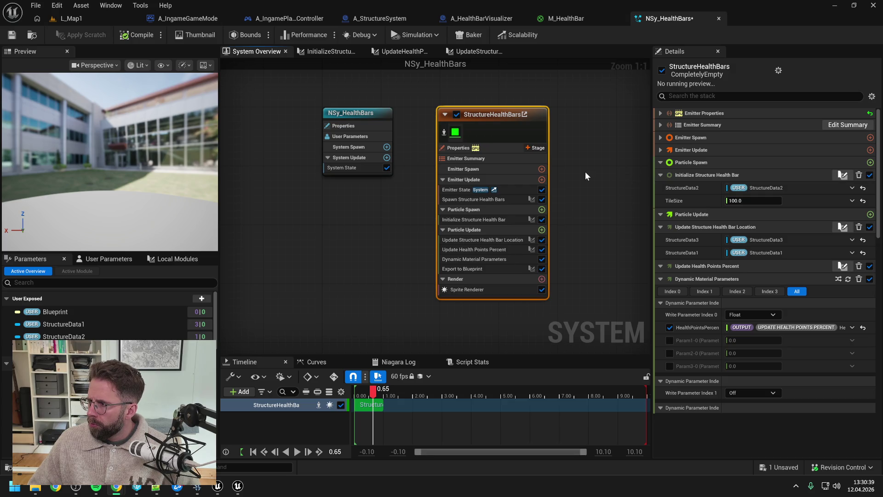
# Add Initialize Particle to Particle Spawn, placed above Initialize Structure Health Bar
pyautogui.click(563, 202)
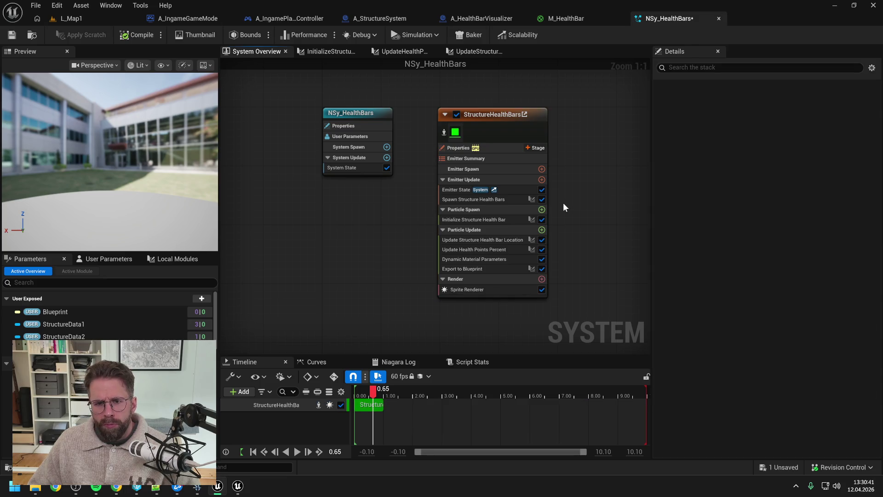
pyautogui.click(542, 210)
pyautogui.write('init pa')
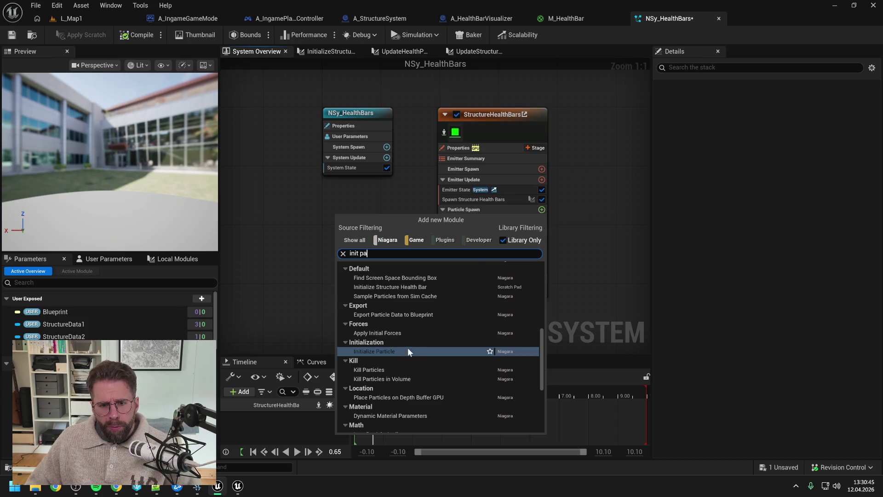
pyautogui.click(404, 349)
pyautogui.moveTo(465, 232); pyautogui.dragTo(473, 220)
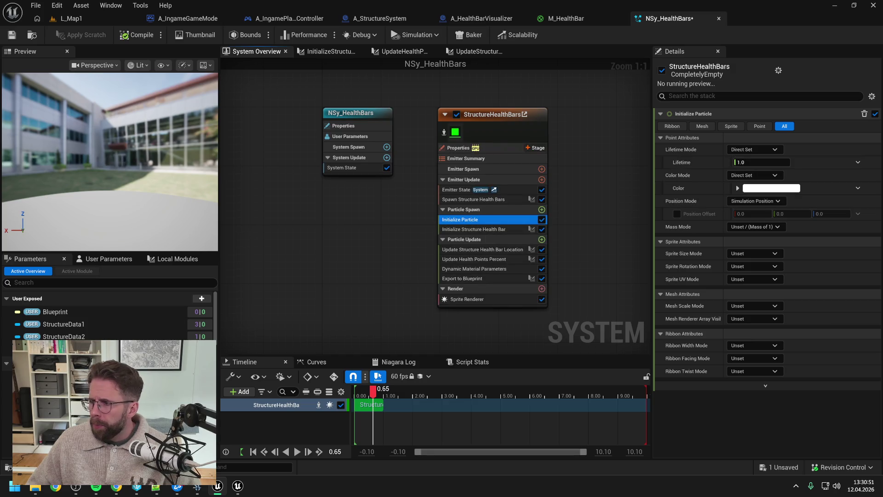
# Set Initialize Particle's Lifetime to 0.0 and save NSy_HealthBars
pyautogui.hotkey('alt', 'Tab')
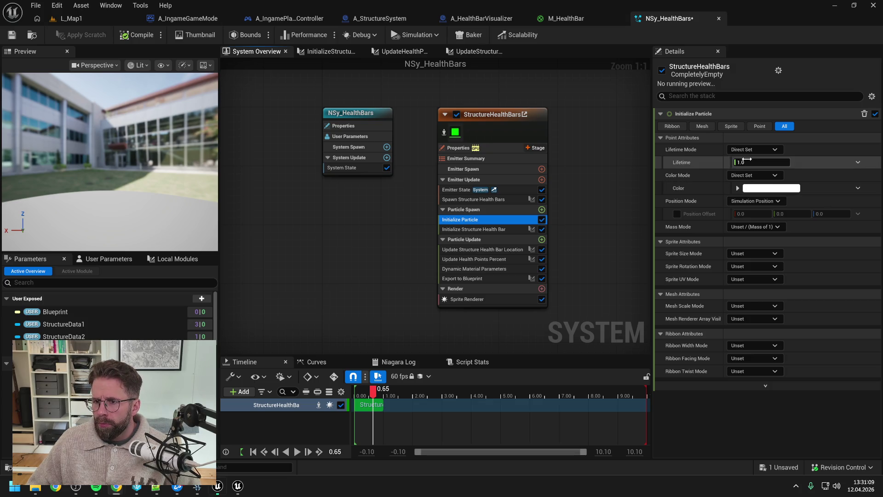
pyautogui.moveTo(749, 162); pyautogui.dragTo(744, 160)
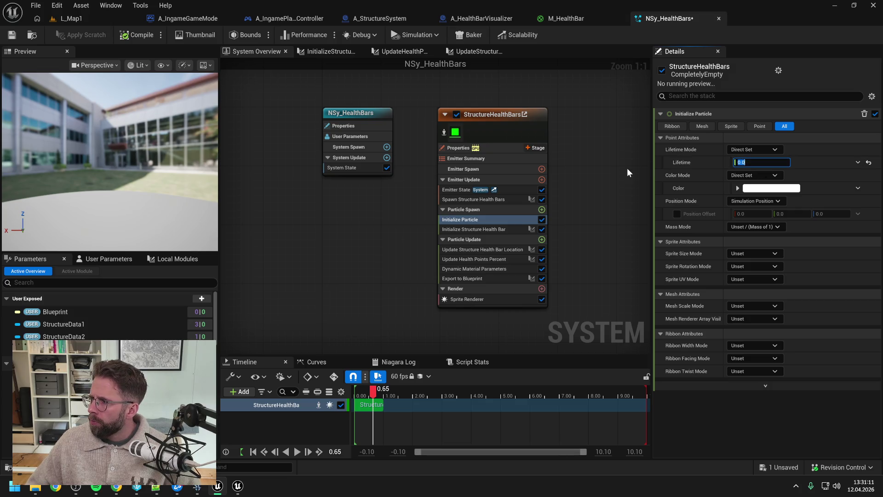
pyautogui.hotkey('ctrl', 's')
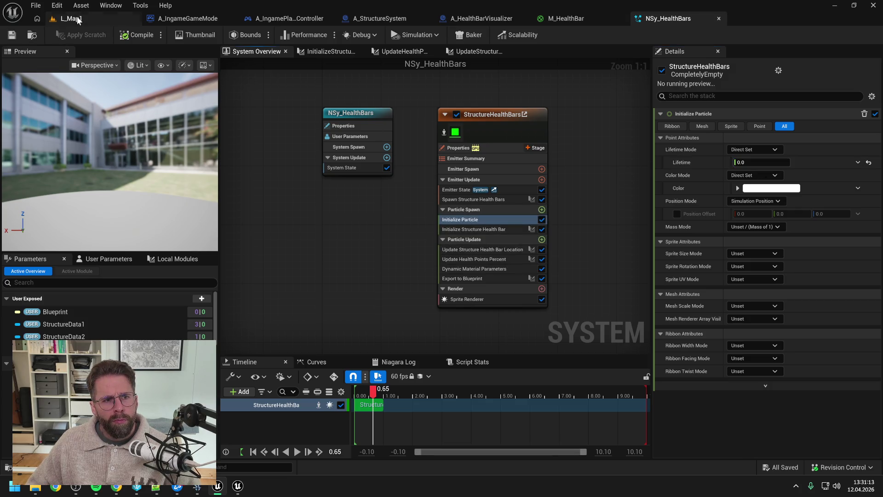
pyautogui.click(70, 18)
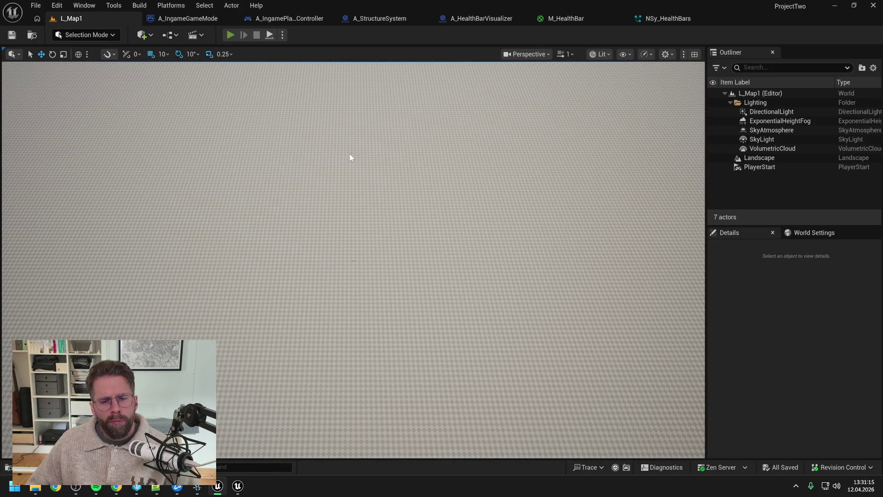
pyautogui.hotkey('alt', 'p')
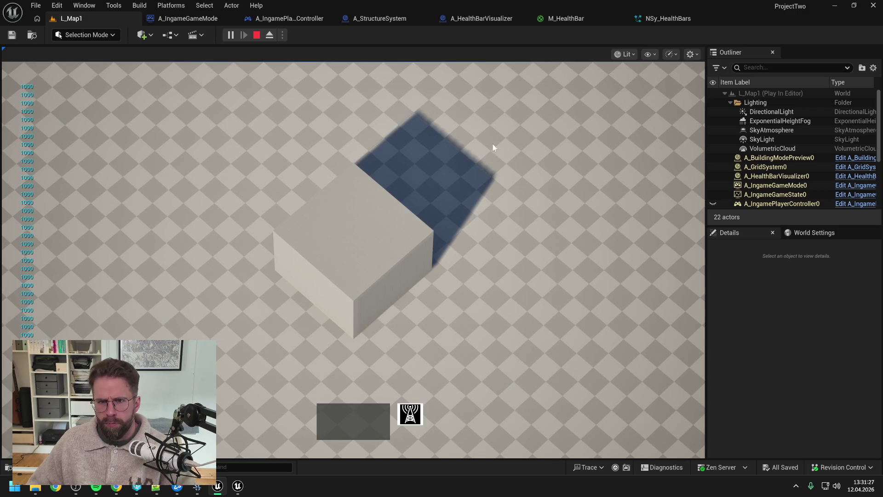
pyautogui.press('Escape')
pyautogui.click(666, 17)
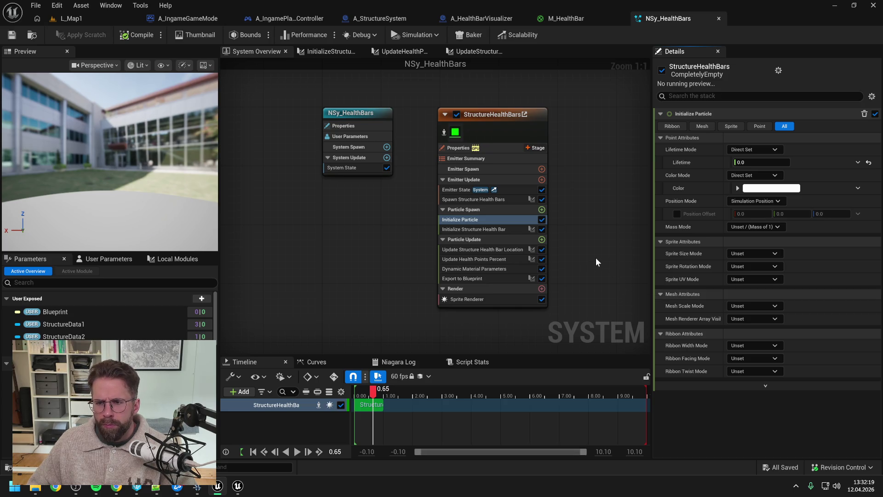
pyautogui.click(483, 220)
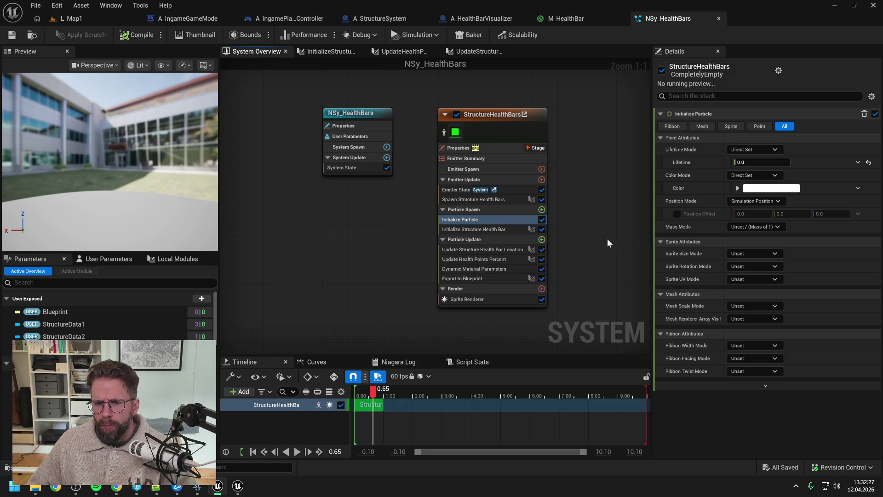
pyautogui.click(471, 230)
pyautogui.click(470, 220)
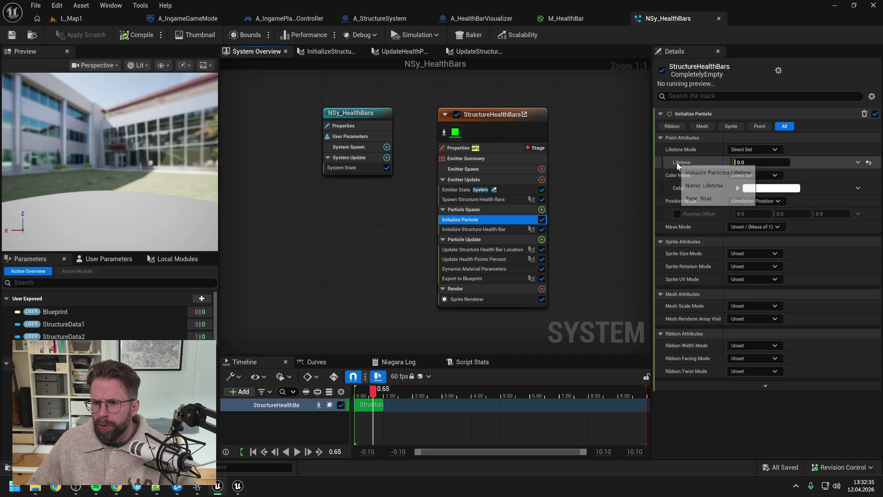
pyautogui.click(583, 227)
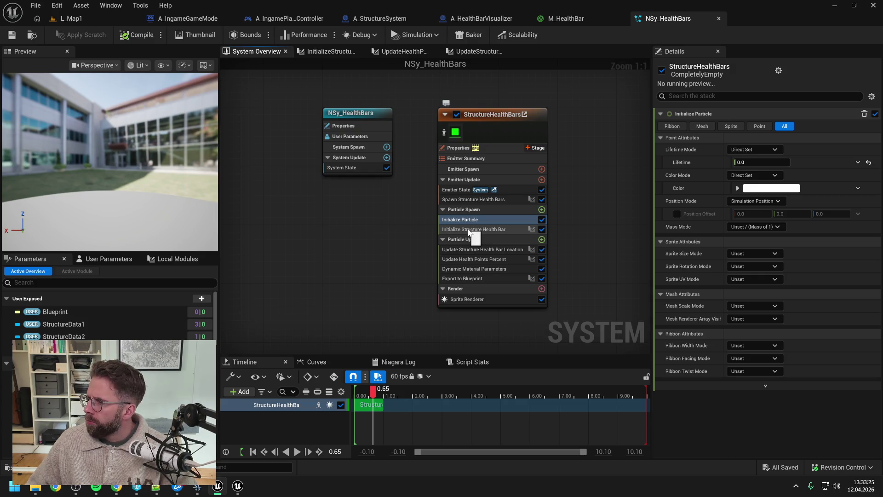
# Remove Initialize Particle and add a new KillParticle scratch module at the end of Particle Update
pyautogui.press('Delete')
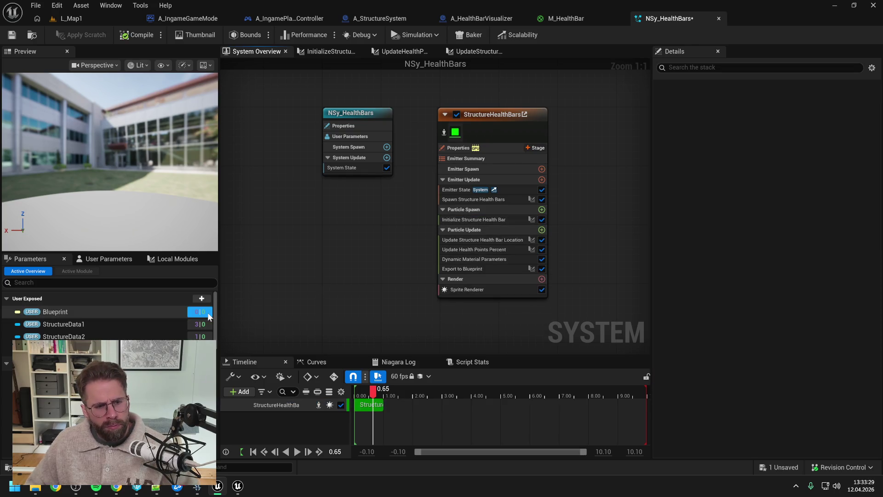
pyautogui.click(189, 259)
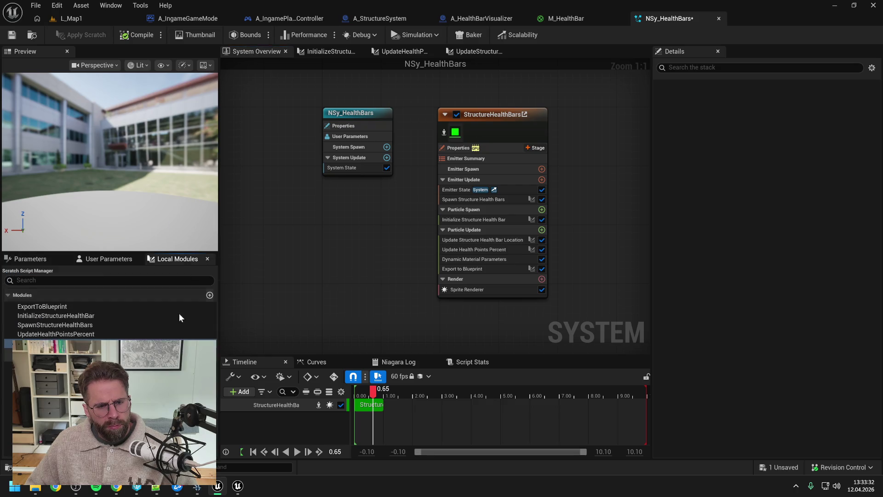
pyautogui.click(210, 295)
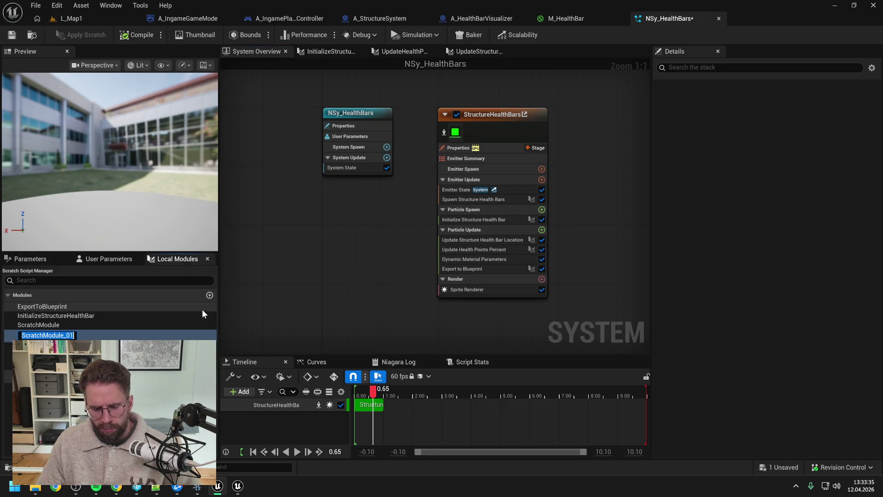
pyautogui.write('KillParti')
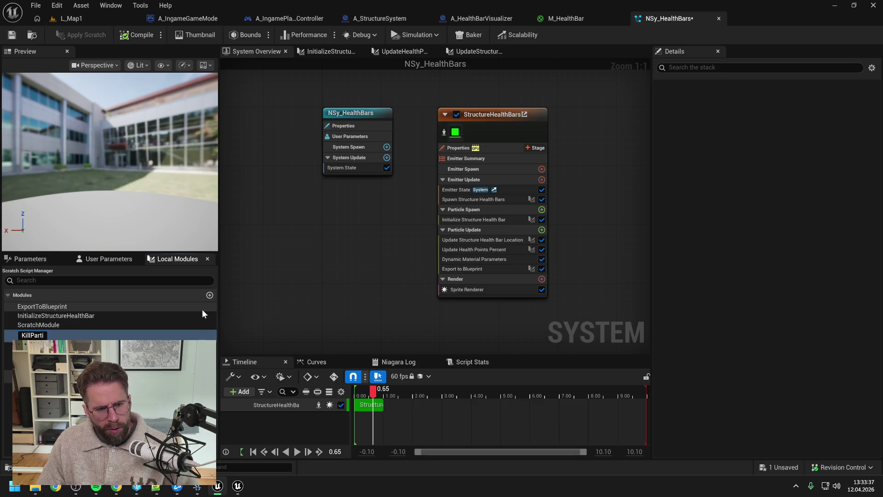
pyautogui.write('cle')
pyautogui.press('Return')
pyautogui.moveTo(122, 335)
pyautogui.mouseDown()
pyautogui.moveTo(413, 303)
pyautogui.moveTo(460, 281)
pyautogui.moveTo(453, 274)
pyautogui.moveTo(464, 276)
pyautogui.mouseUp()
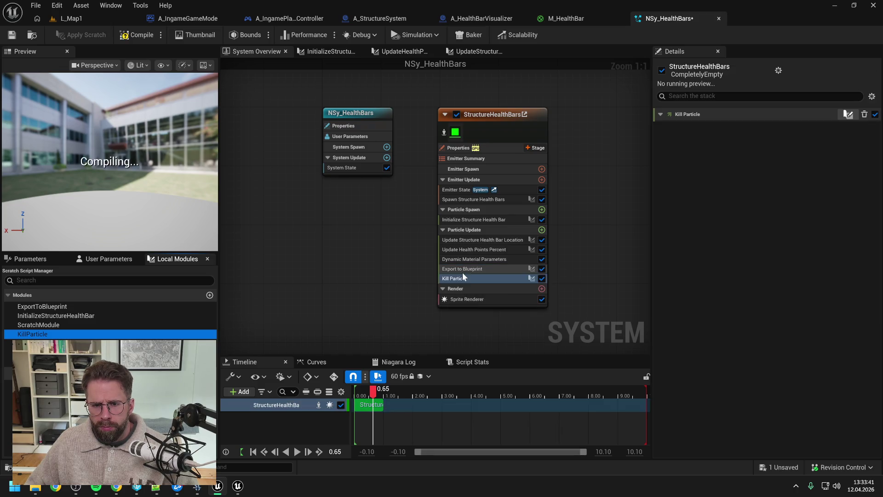
# Restrict KillParticle's Module Usage Bitmask to Particle Update scripts only
pyautogui.doubleClick(464, 277)
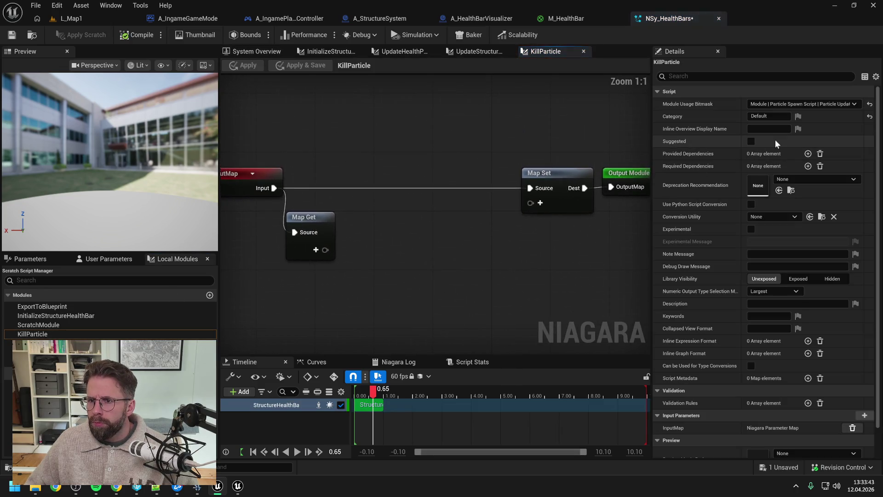
pyautogui.click(828, 104)
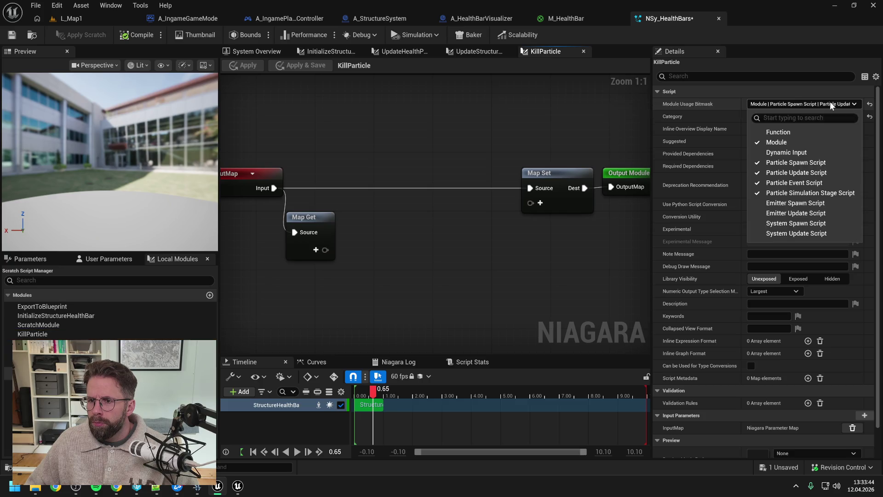
pyautogui.click(801, 162)
pyautogui.click(800, 182)
pyautogui.click(801, 193)
pyautogui.click(534, 144)
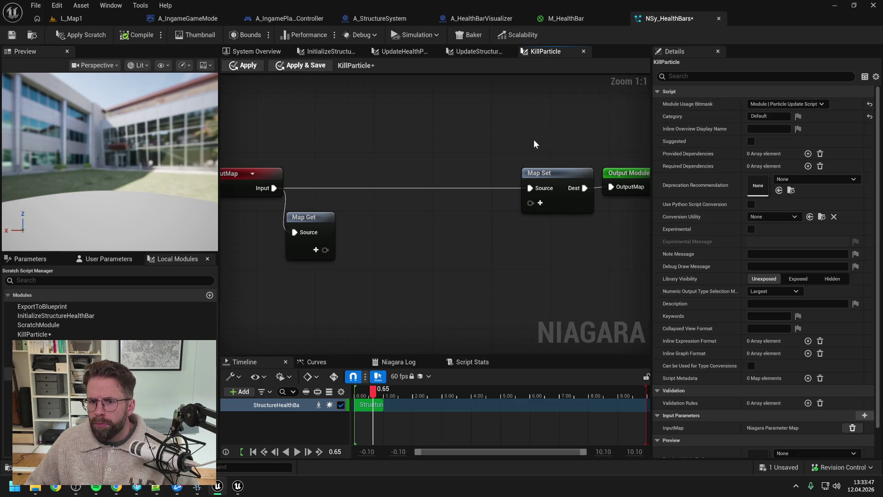
pyautogui.click(541, 203)
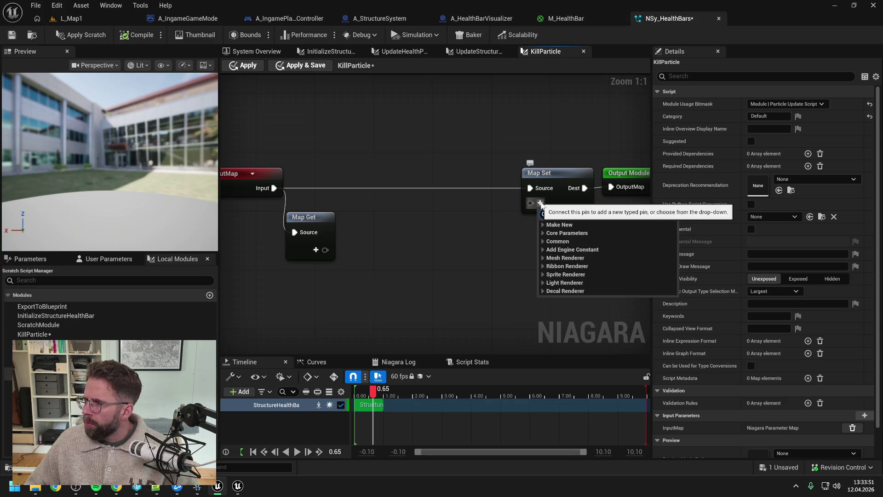
pyautogui.write('age')
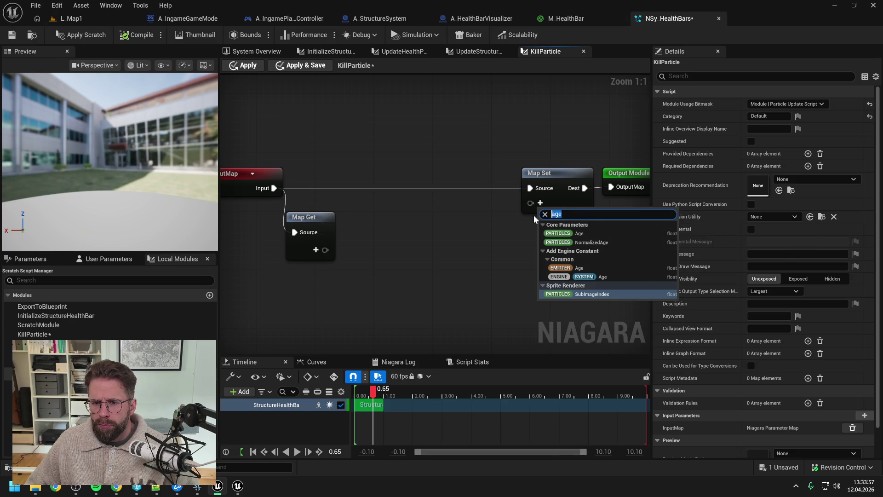
pyautogui.press('BackSpace')
pyautogui.press('BackSpace')
pyautogui.press('BackSpace')
pyautogui.write('deadf')
pyautogui.press('BackSpace')
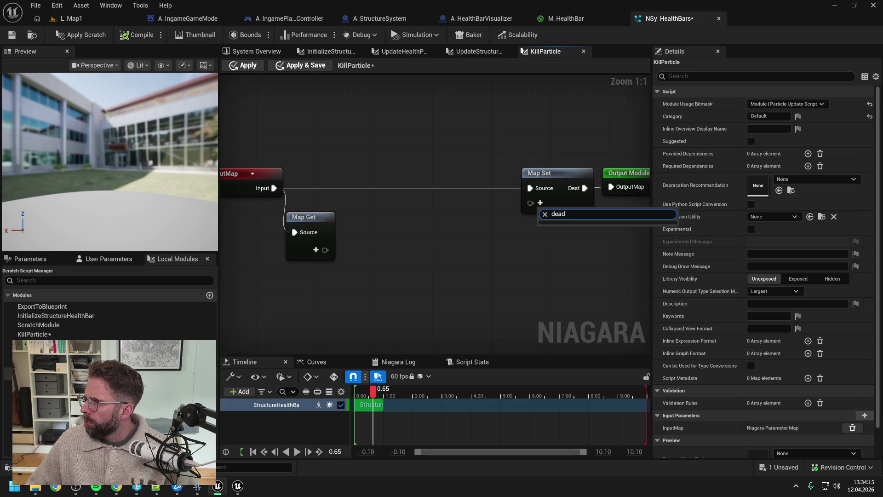
pyautogui.hotkey('ctrl', 'a')
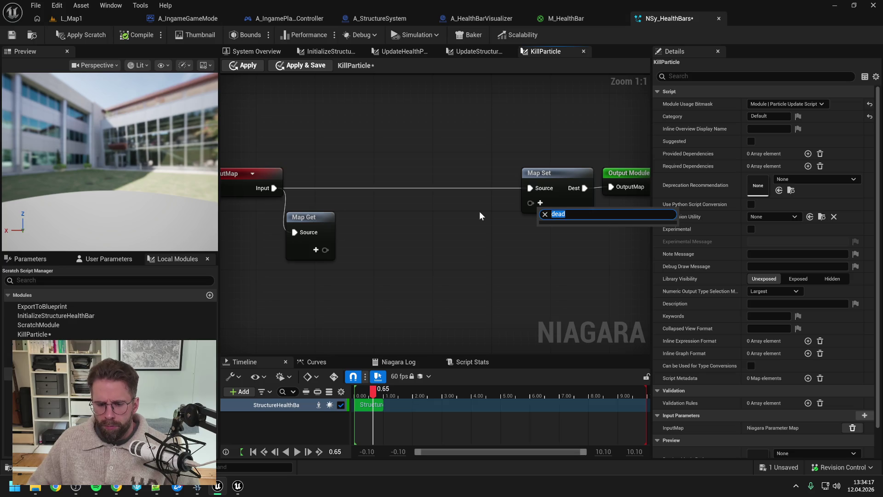
pyautogui.write('particle')
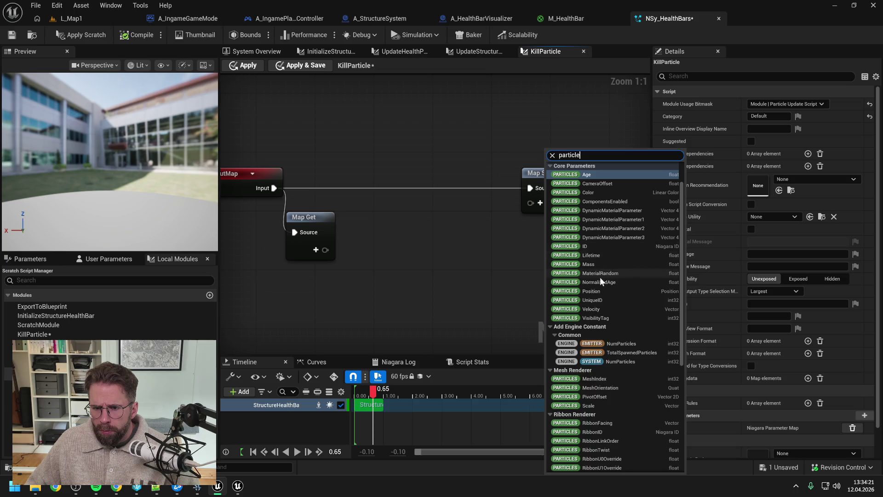
pyautogui.scroll(2, 599, 316)
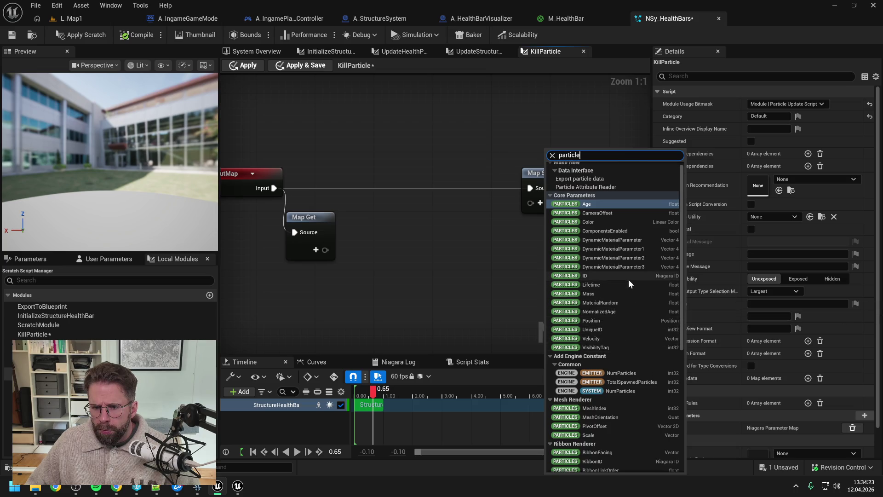
pyautogui.scroll(-10, 619, 273)
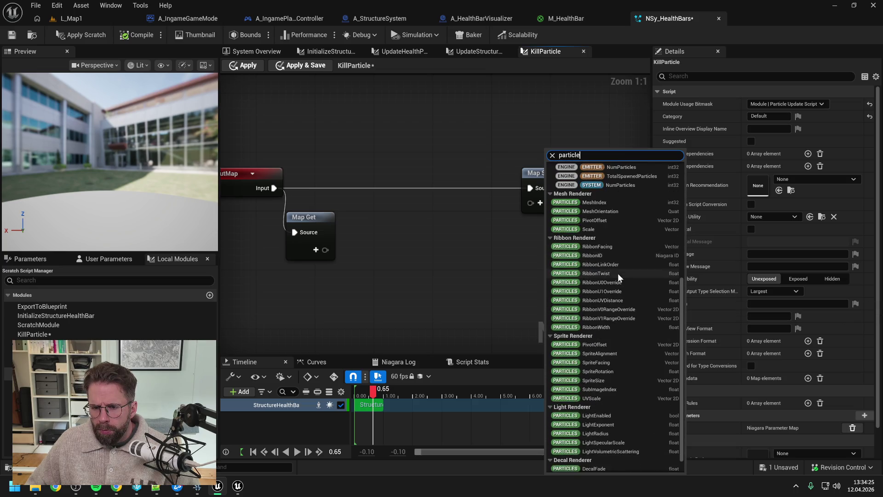
pyautogui.scroll(10, 619, 275)
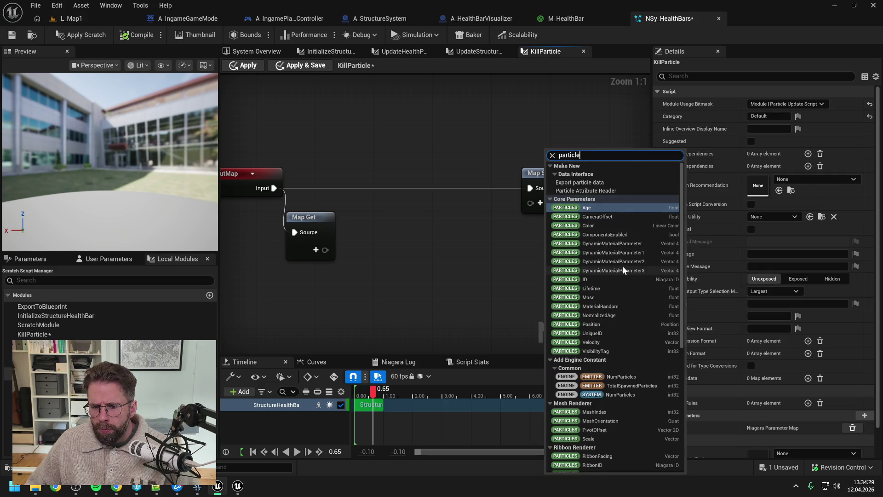
pyautogui.scroll(-10, 622, 266)
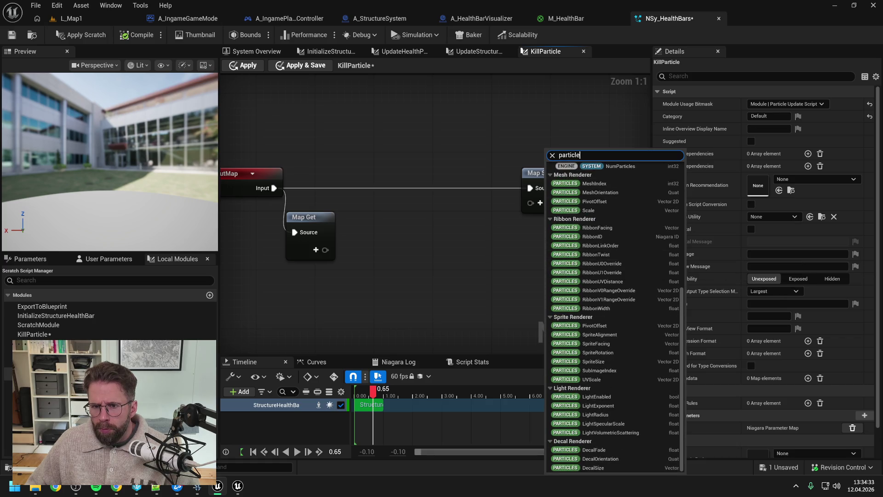
pyautogui.write(' kill')
pyautogui.press('Return')
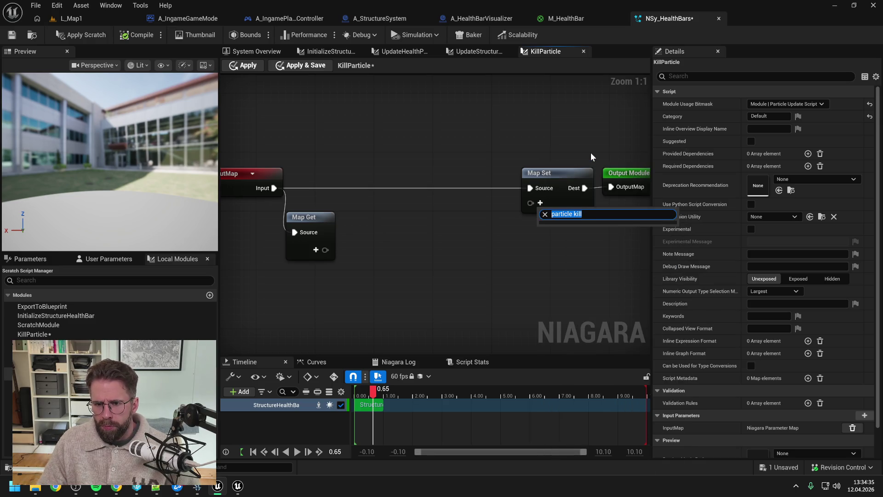
pyautogui.click(541, 203)
pyautogui.write('dele')
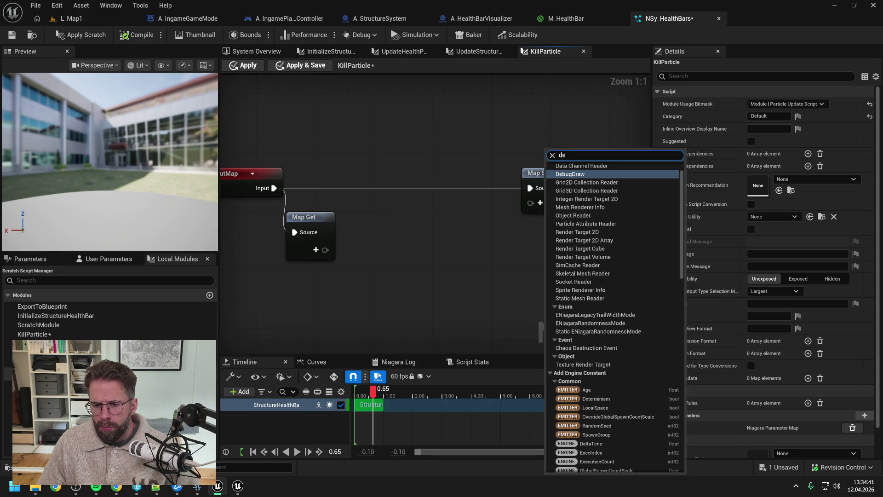
pyautogui.press('BackSpace')
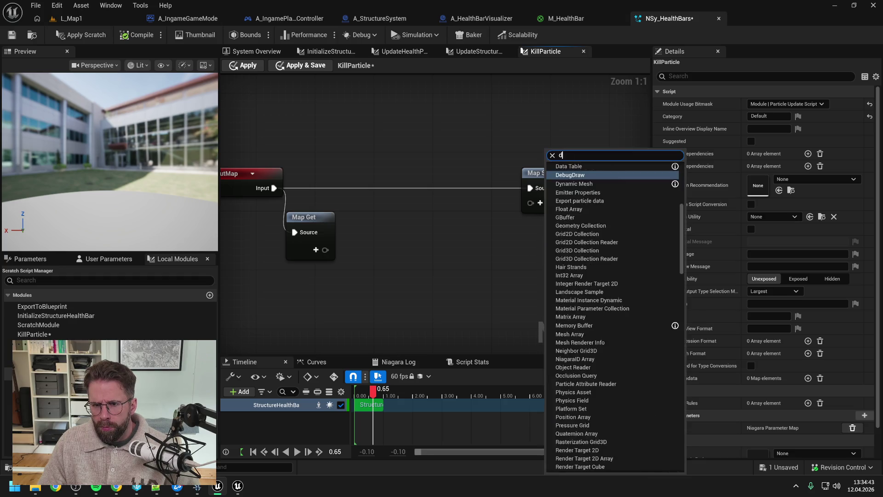
pyautogui.press('Escape')
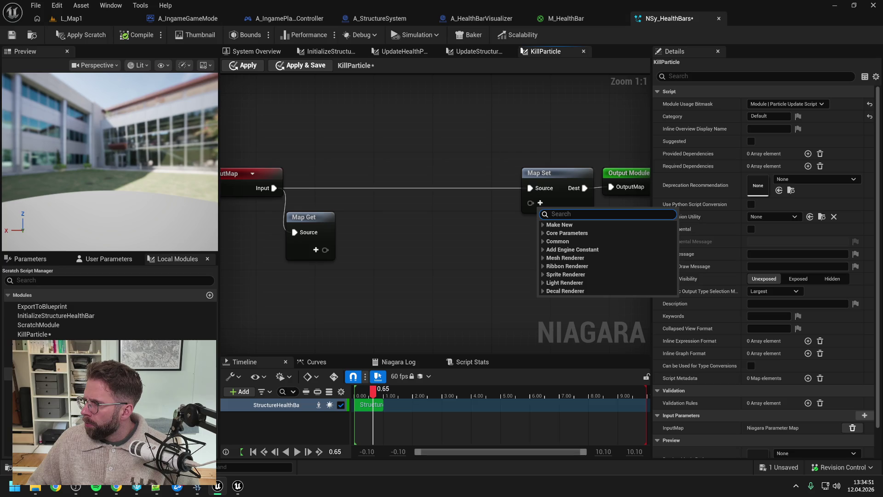
pyautogui.press('Escape')
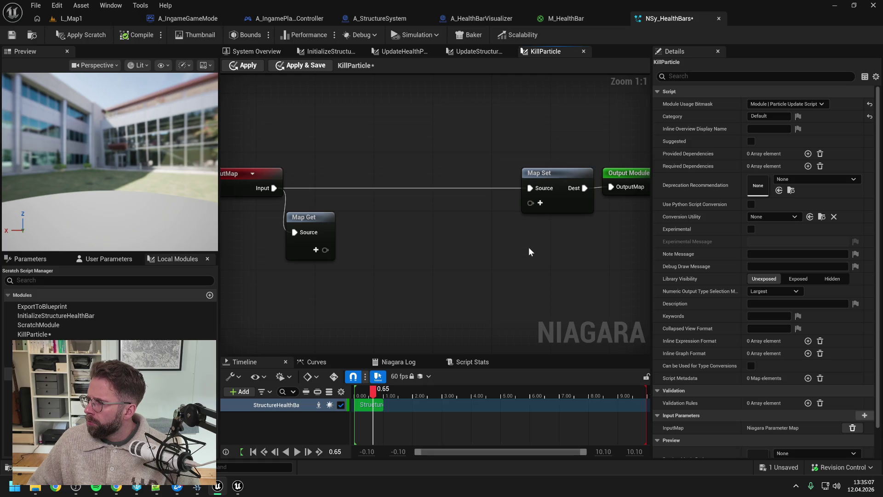
# Delete the KillParticle scratch module from the Local Modules list
pyautogui.moveTo(529, 249); pyautogui.dragTo(513, 246)
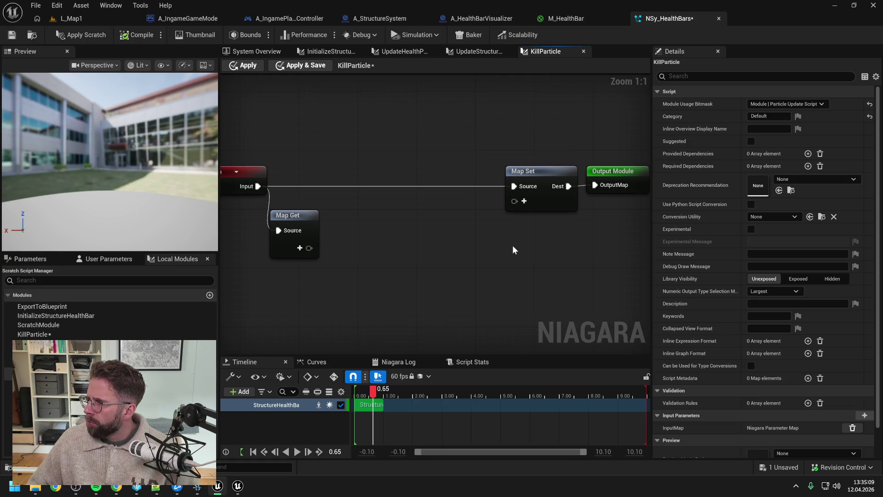
pyautogui.moveTo(514, 250); pyautogui.dragTo(498, 245)
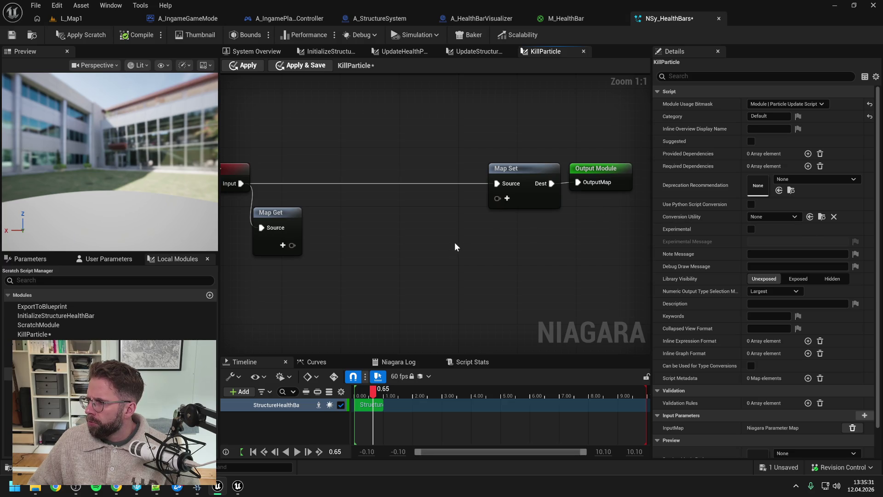
pyautogui.scroll(-1, 449, 247)
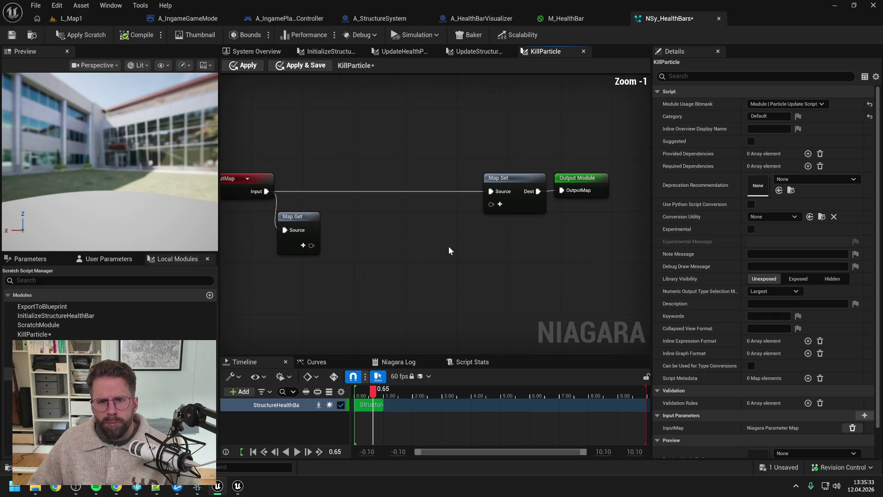
pyautogui.moveTo(449, 246); pyautogui.dragTo(496, 249)
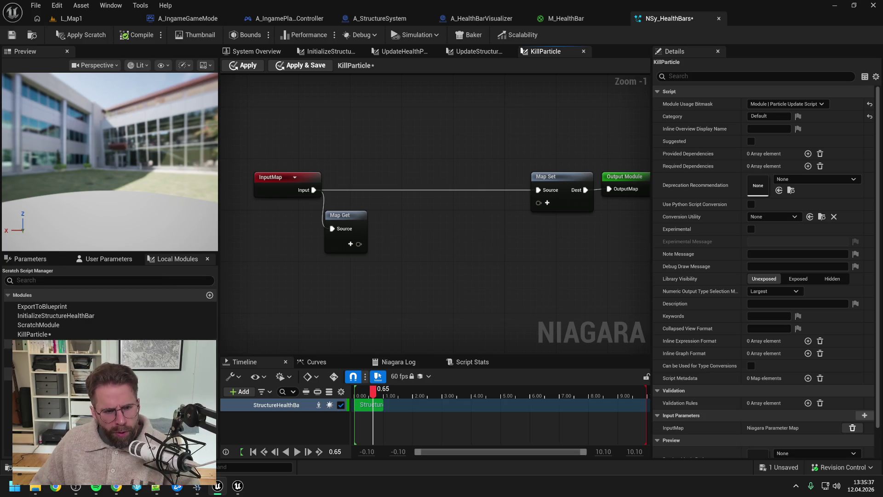
pyautogui.click(34, 335)
pyautogui.press('Delete')
# Save, then delete the Calculate Random Unit Vector and Random Float nodes from the scratch graph
pyautogui.click(12, 35)
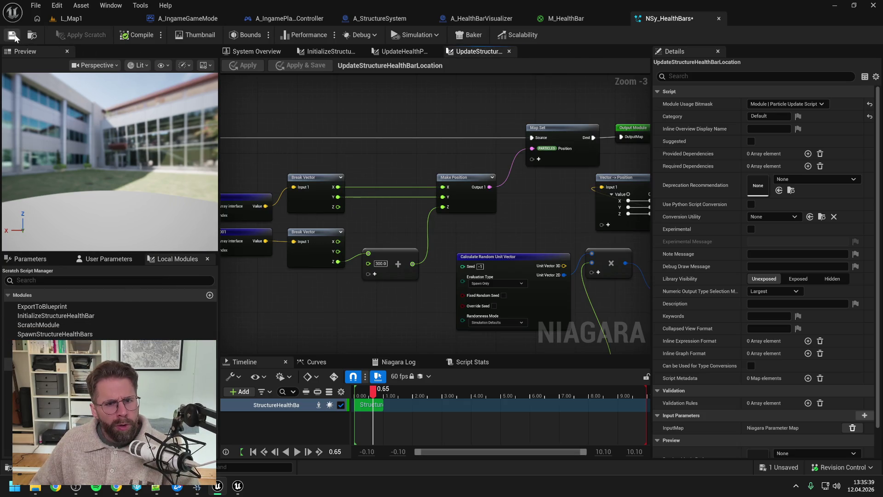
pyautogui.scroll(-2, 424, 149)
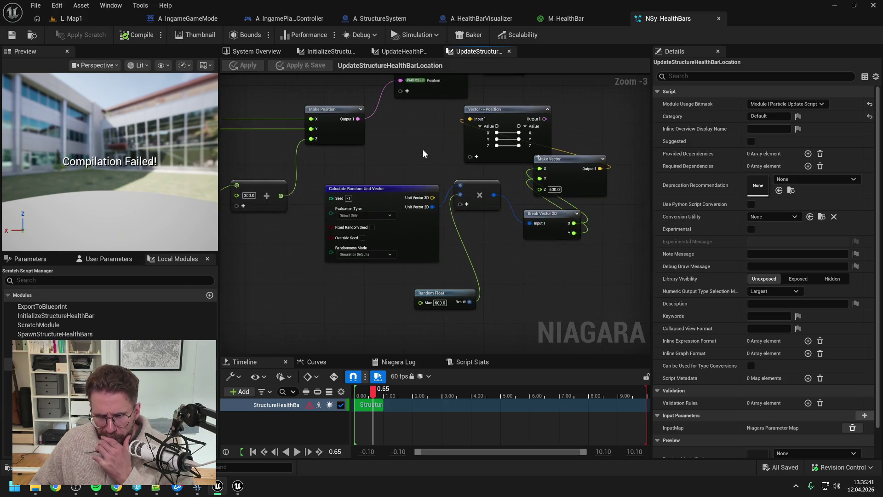
pyautogui.moveTo(407, 143); pyautogui.dragTo(540, 266)
pyautogui.press('Delete')
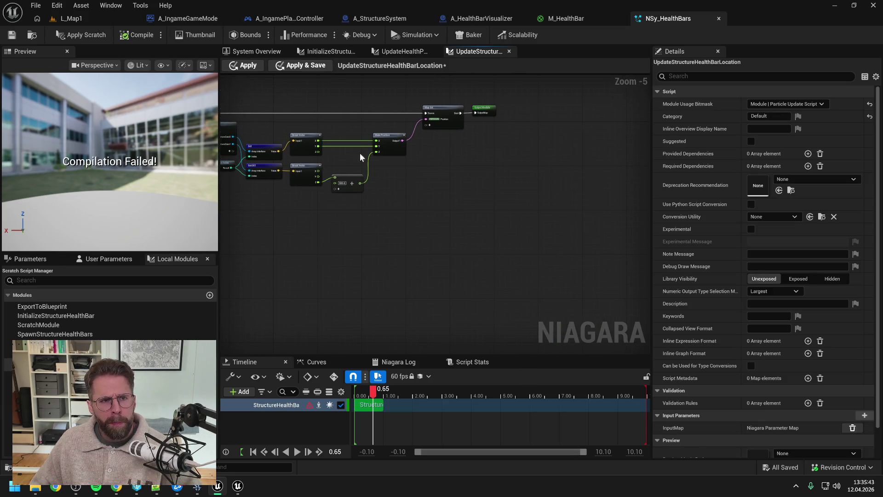
# Apply the scratch module edits, save and recompile, then return to System Overview
pyautogui.click(82, 36)
pyautogui.hotkey('ctrl', 's')
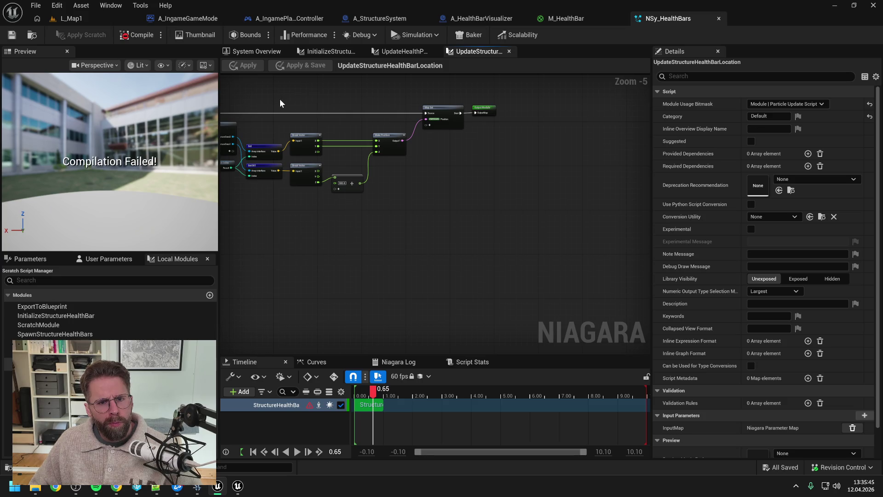
pyautogui.click(134, 35)
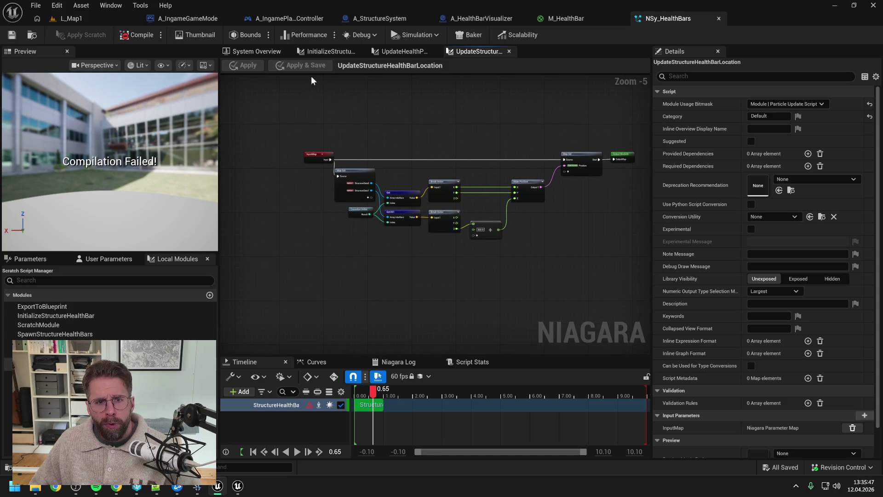
pyautogui.click(248, 51)
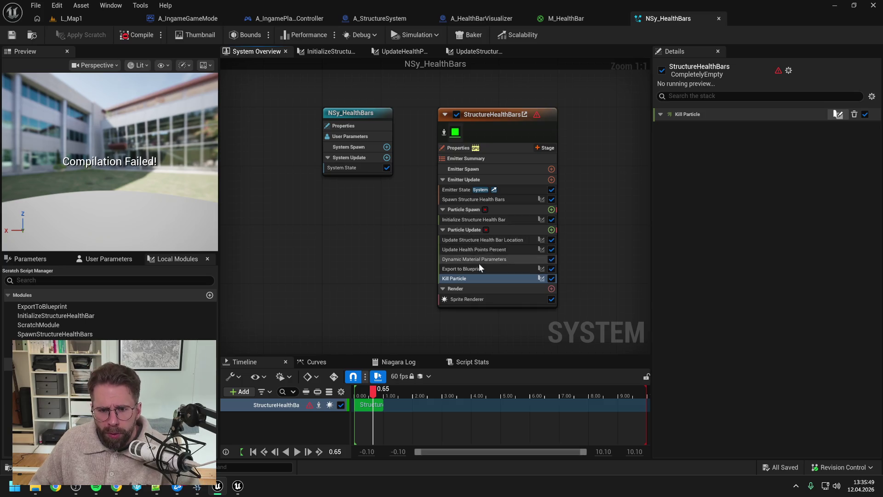
# Delete Kill Particle from Particle Update and save NSy_HealthBars
pyautogui.press('Delete')
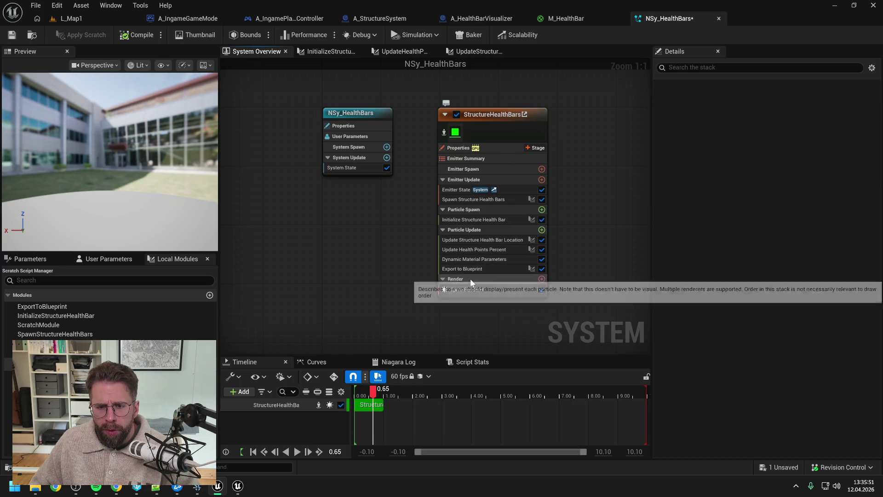
pyautogui.click(12, 35)
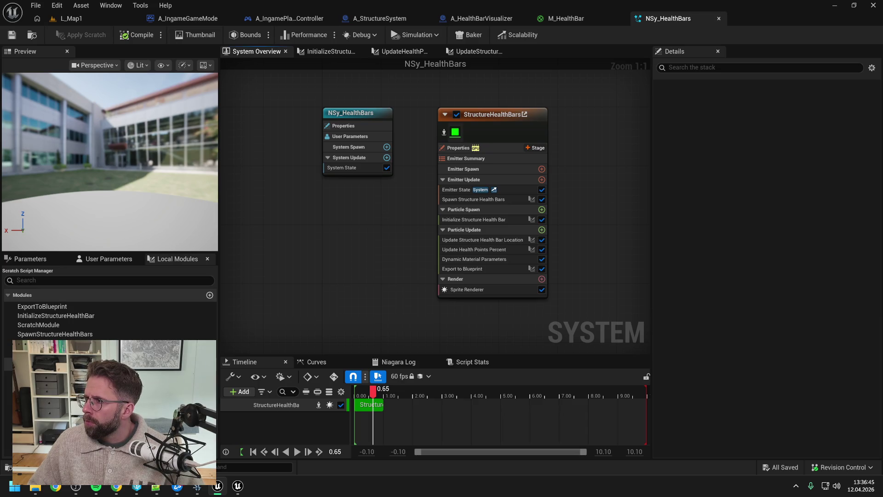
pyautogui.hotkey('alt', 'Tab')
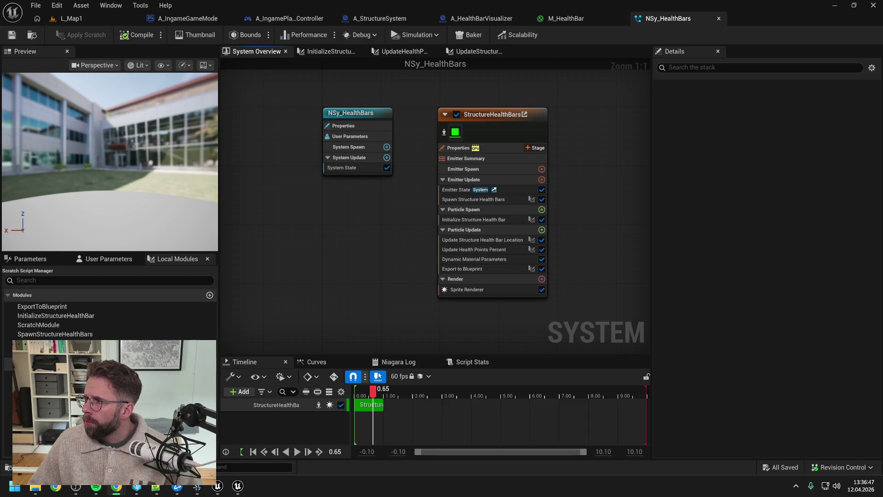
# Review the Spawn, Initialize and Update Location health bar modules, then open A_StructureSystem
pyautogui.click(404, 209)
pyautogui.click(486, 199)
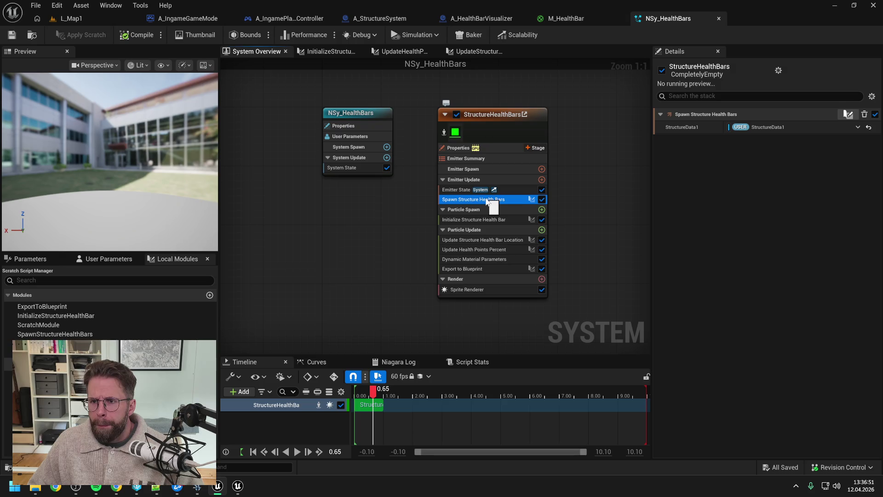
pyautogui.click(481, 220)
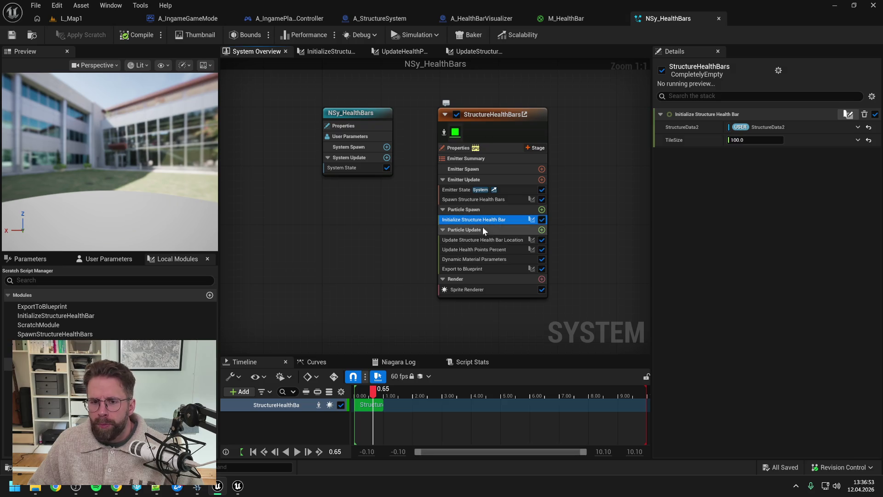
pyautogui.click(483, 240)
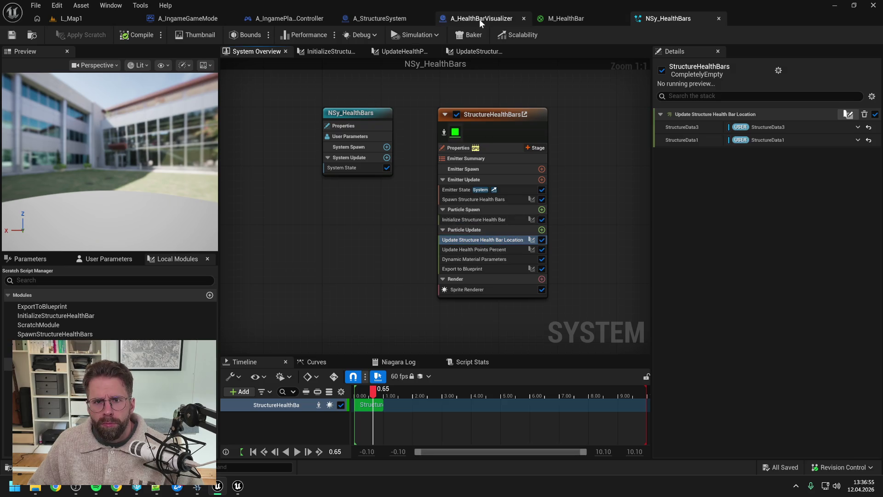
pyautogui.click(382, 19)
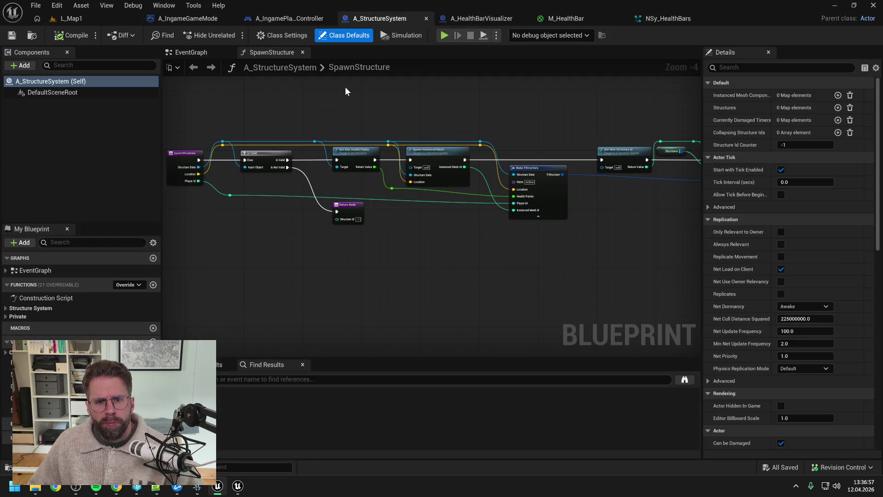
# Open A_HealthBarVisualizer's EventGraph and zoom to see the Event Tick and Niagara array nodes
pyautogui.click(476, 18)
pyautogui.scroll(-5, 442, 122)
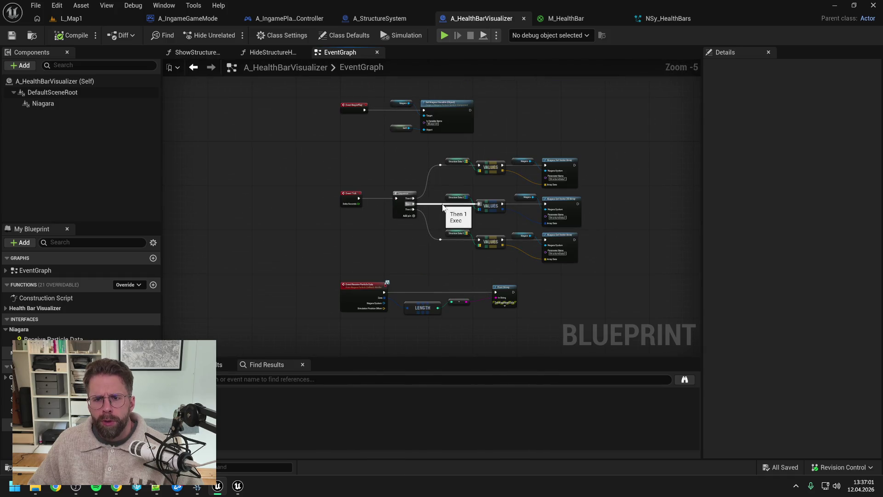
pyautogui.scroll(1, 442, 207)
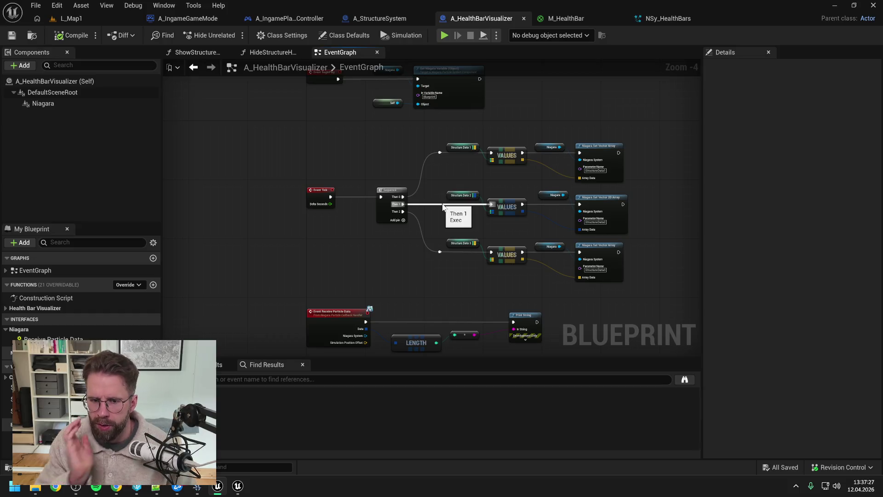